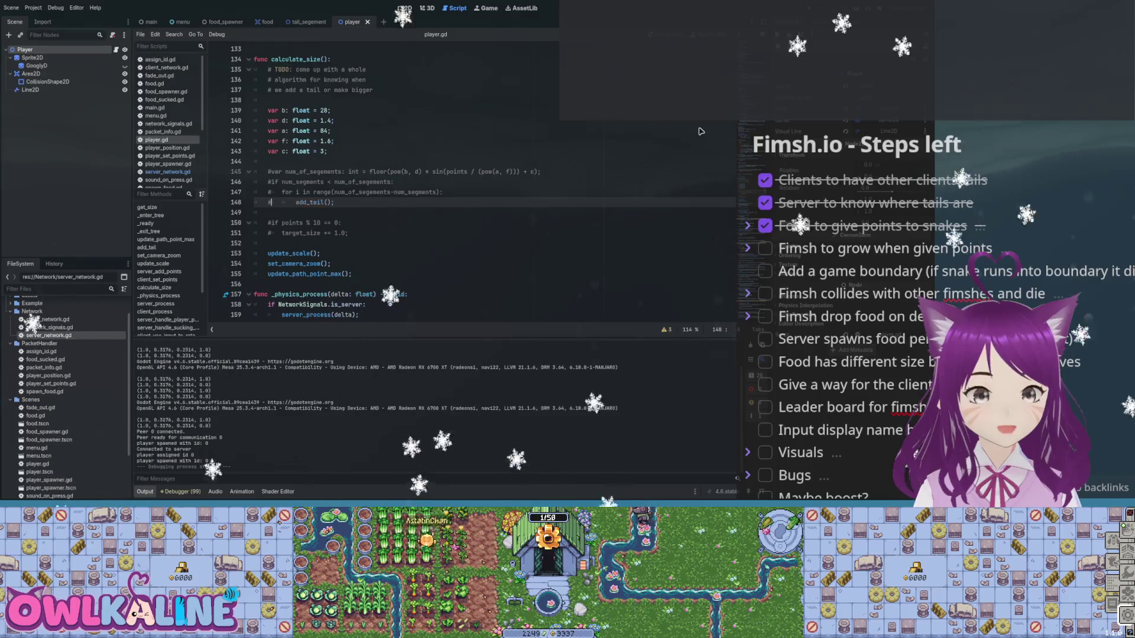
- Comment out the update_scale, set_camera_zoom and update_path_point_max calls on lines 153–155, then rerun the game
{"action": "key", "text": "Down"}
{"action": "key", "text": "Down"}
{"action": "key", "text": "Down"}
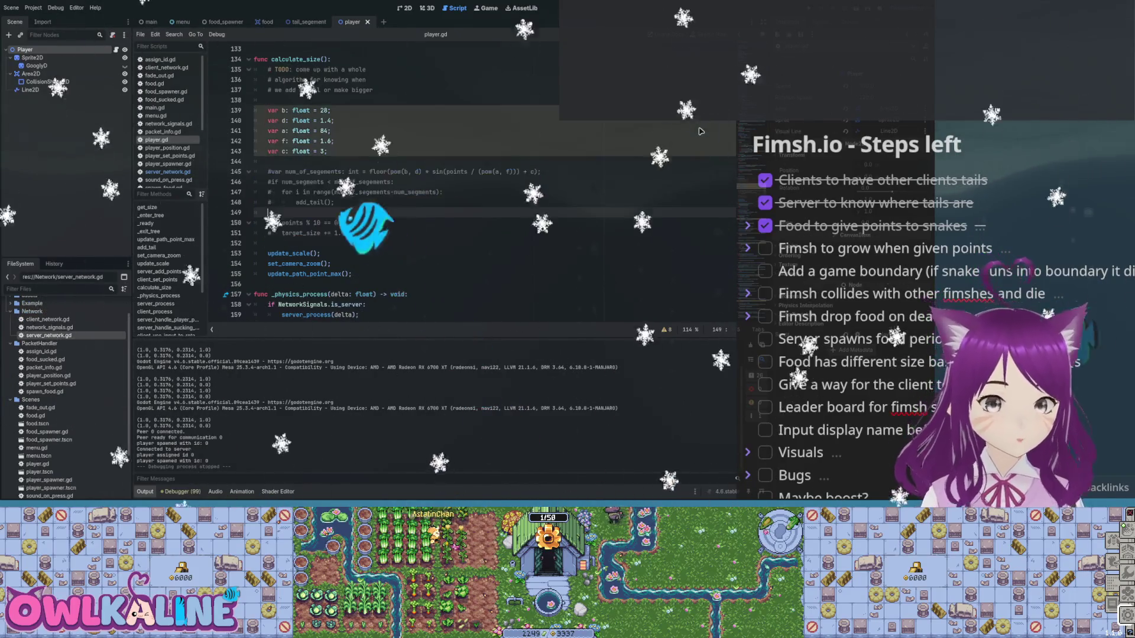
{"action": "key", "text": "Down"}
{"action": "key", "text": "Down"}
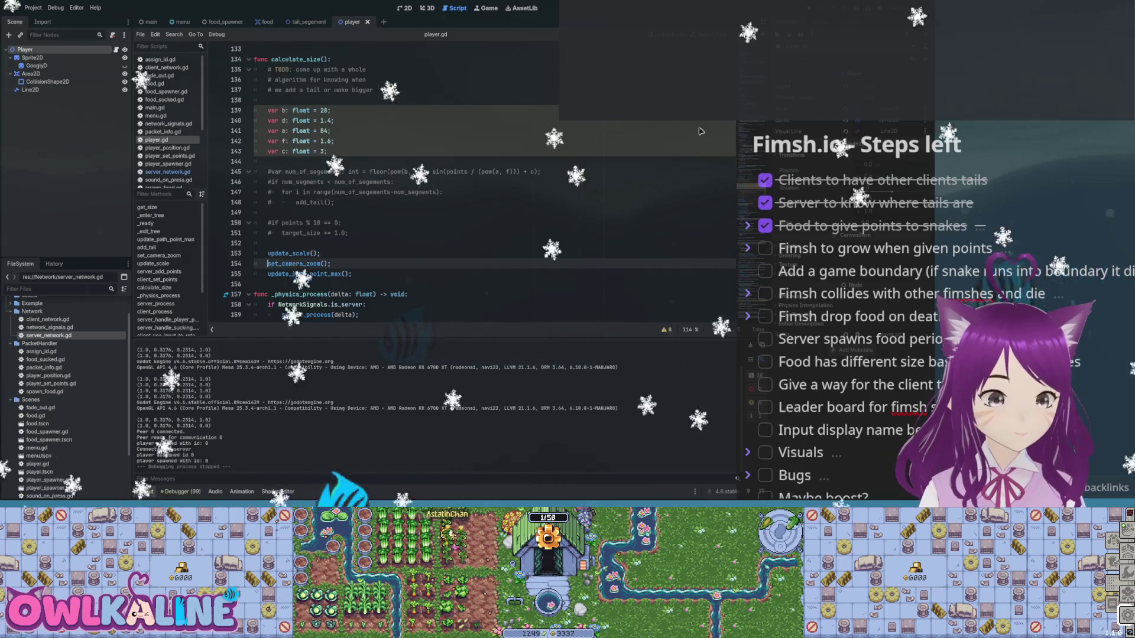
{"action": "type", "text": "$"}
{"action": "key", "text": "BackSpace"}
{"action": "key", "text": "ctrl+k"}
{"action": "key", "text": "Up"}
{"action": "key", "text": "ctrl+k"}
{"action": "key", "text": "Up"}
{"action": "key", "text": "Up"}
{"action": "key", "text": "Up"}
{"action": "key", "text": "Up"}
{"action": "key", "text": "End"}
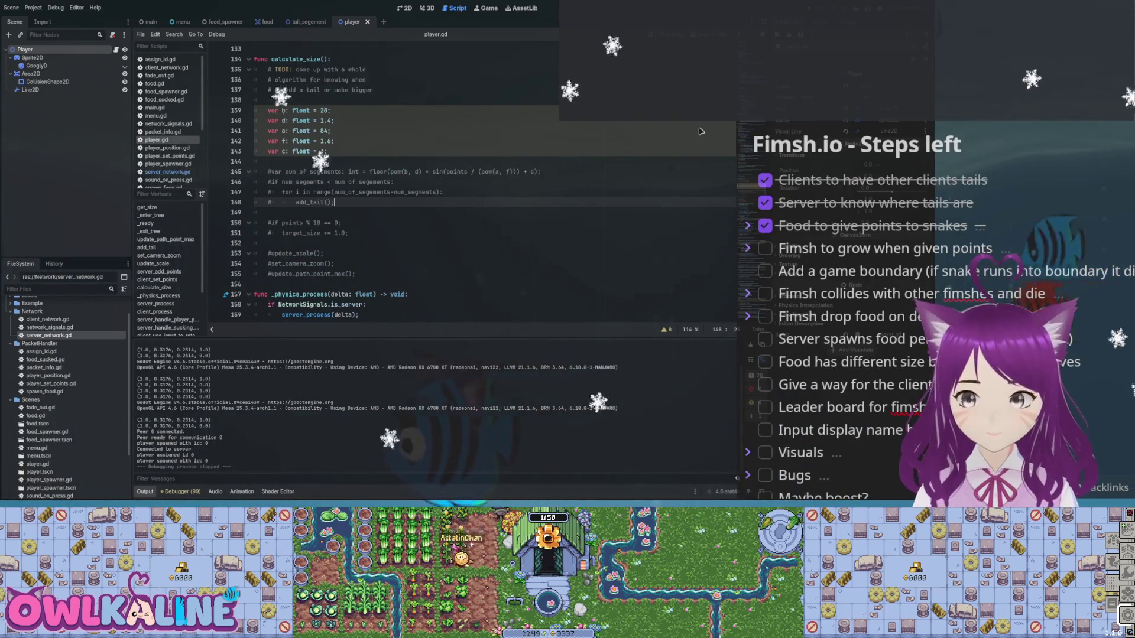
{"action": "key", "text": "F5"}
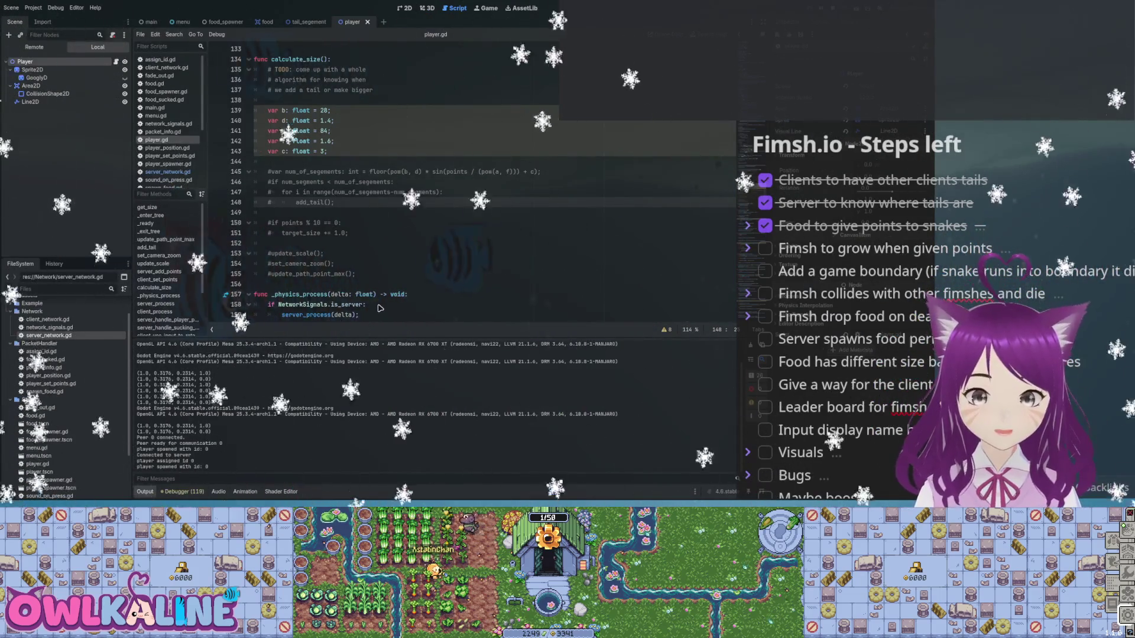
- Uncomment the segment-counting and target_size increment lines in calculate_size, then run and stop the game
{"action": "key", "text": "Up"}
{"action": "key", "text": "Up"}
{"action": "key", "text": "Up"}
{"action": "key", "text": "ctrl+k"}
{"action": "key", "text": "Down"}
{"action": "key", "text": "ctrl+k"}
{"action": "key", "text": "Down"}
{"action": "key", "text": "ctrl+k"}
{"action": "key", "text": "Down"}
{"action": "key", "text": "Down"}
{"action": "key", "text": "Down"}
{"action": "key", "text": "ctrl+k"}
{"action": "key", "text": "Down"}
{"action": "key", "text": "ctrl+k"}
{"action": "key", "text": "Down"}
{"action": "key", "text": "Down"}
{"action": "key", "text": "Down"}
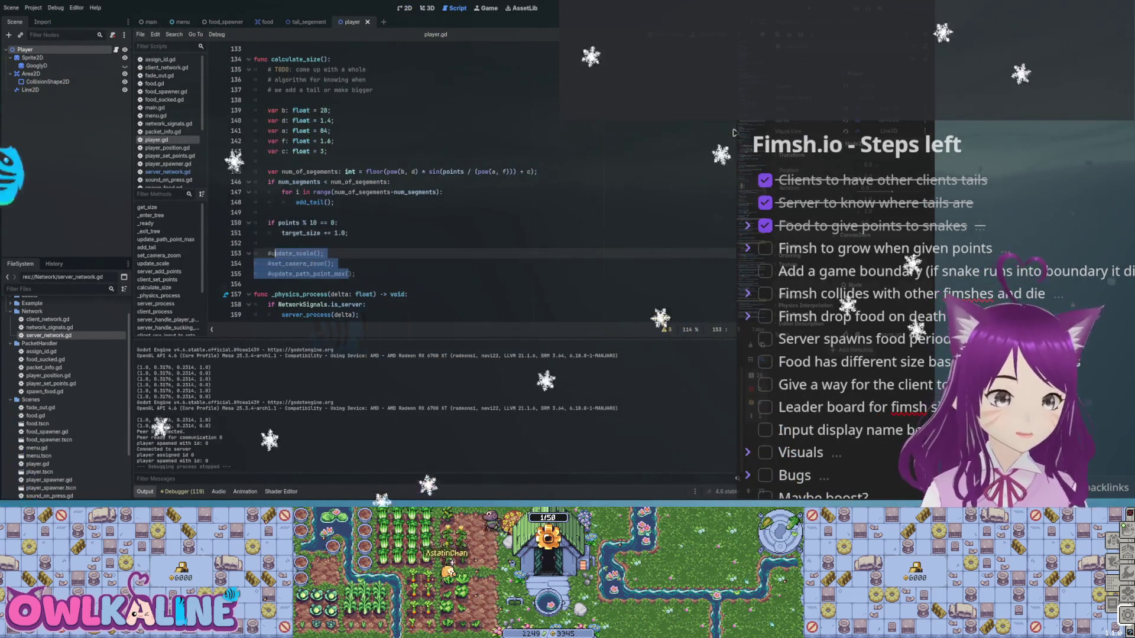
{"action": "key", "text": "F5"}
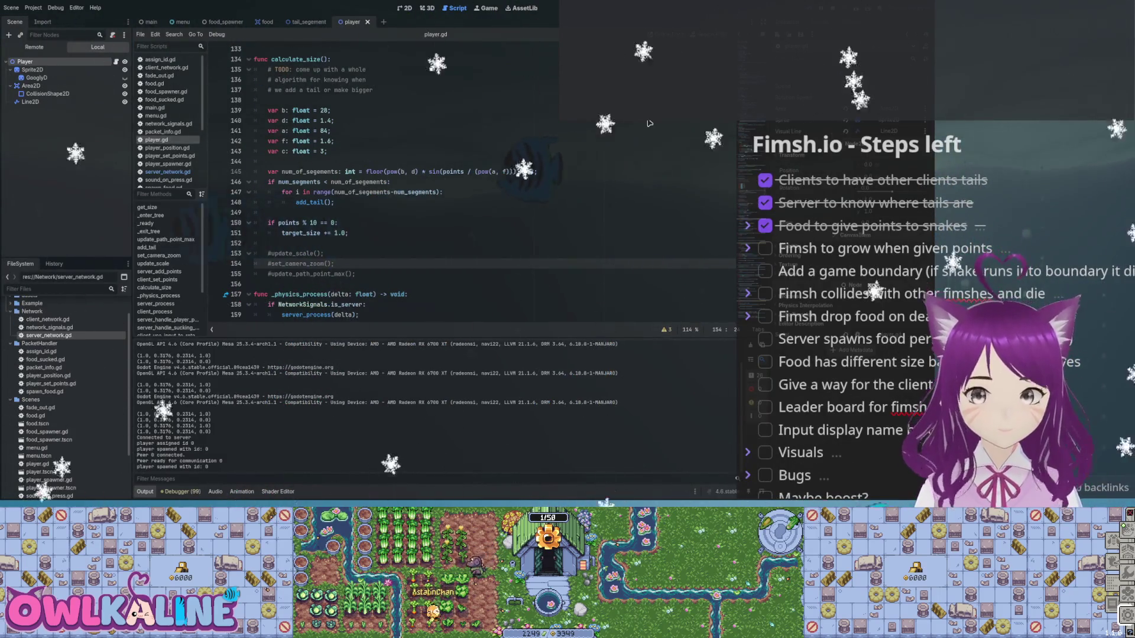
{"action": "key", "text": "F8"}
- Uncomment the update_scale call and run the game with it enabled
{"action": "key", "text": "Up"}
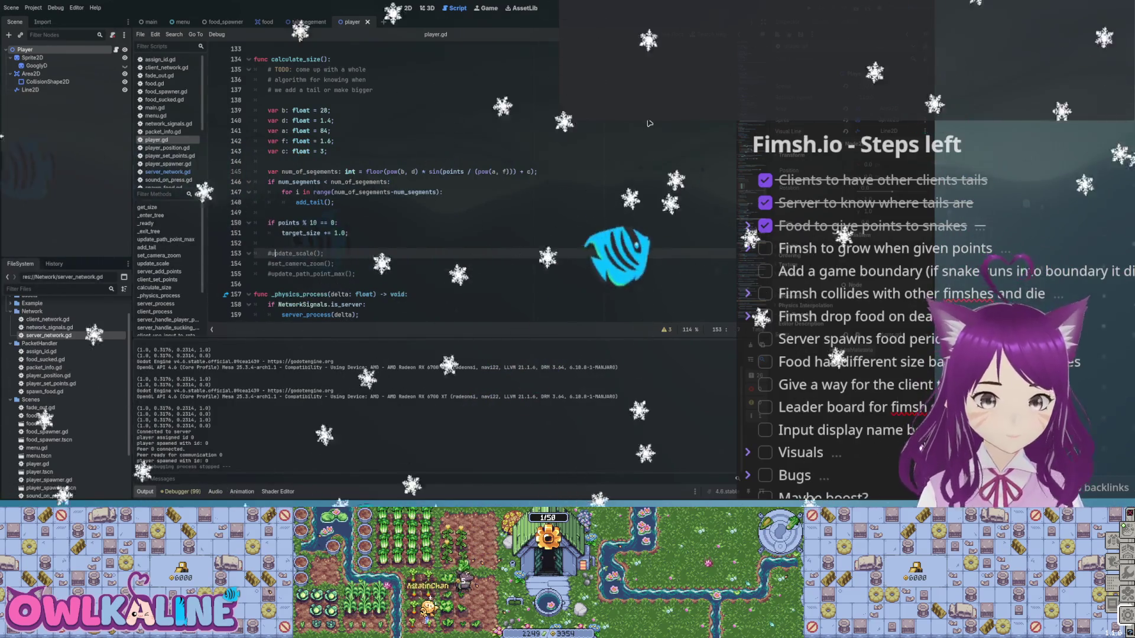
{"action": "key", "text": "ctrl+k"}
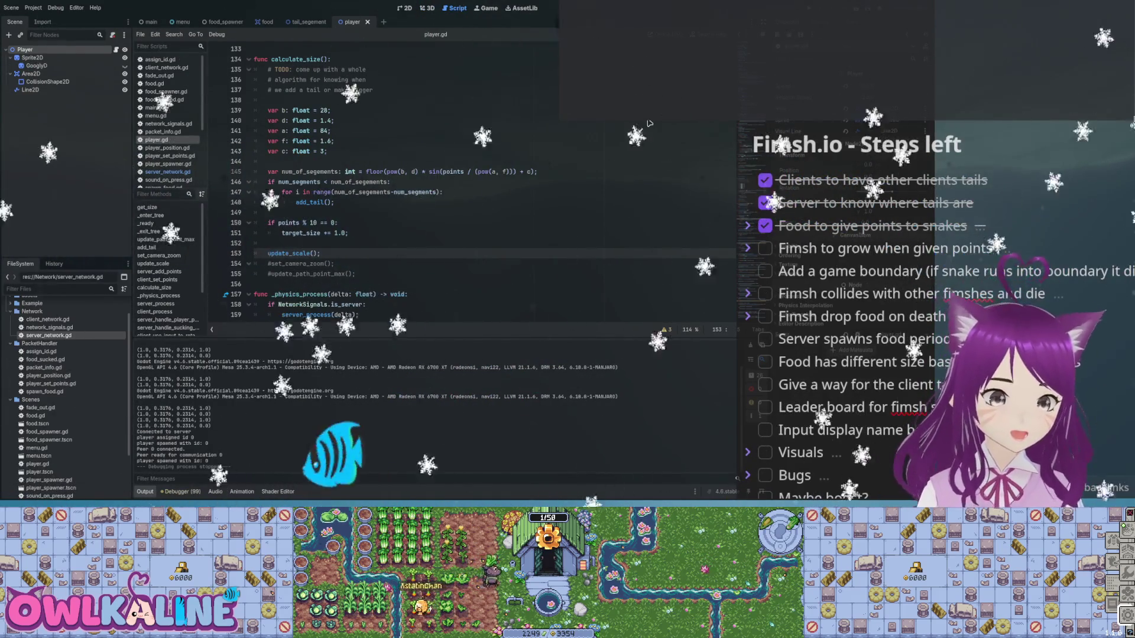
{"action": "key", "text": "F5"}
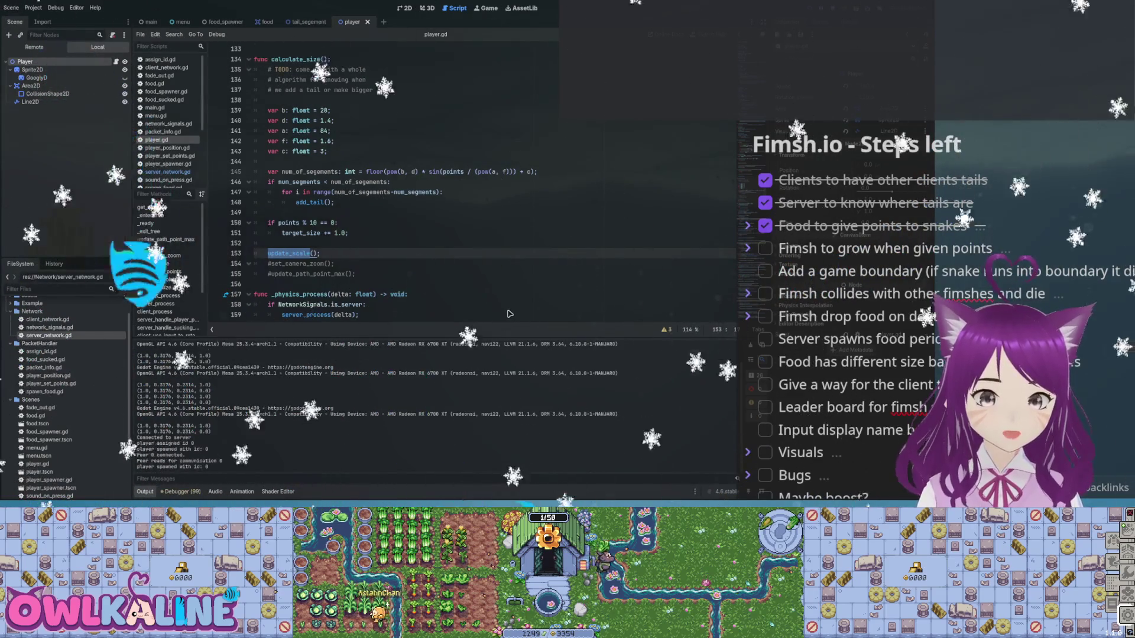
- Re-comment update_scale, enable set_camera_zoom, test-run the game, and select the update_scale name
{"action": "left_click", "coordinate": [269, 253]}
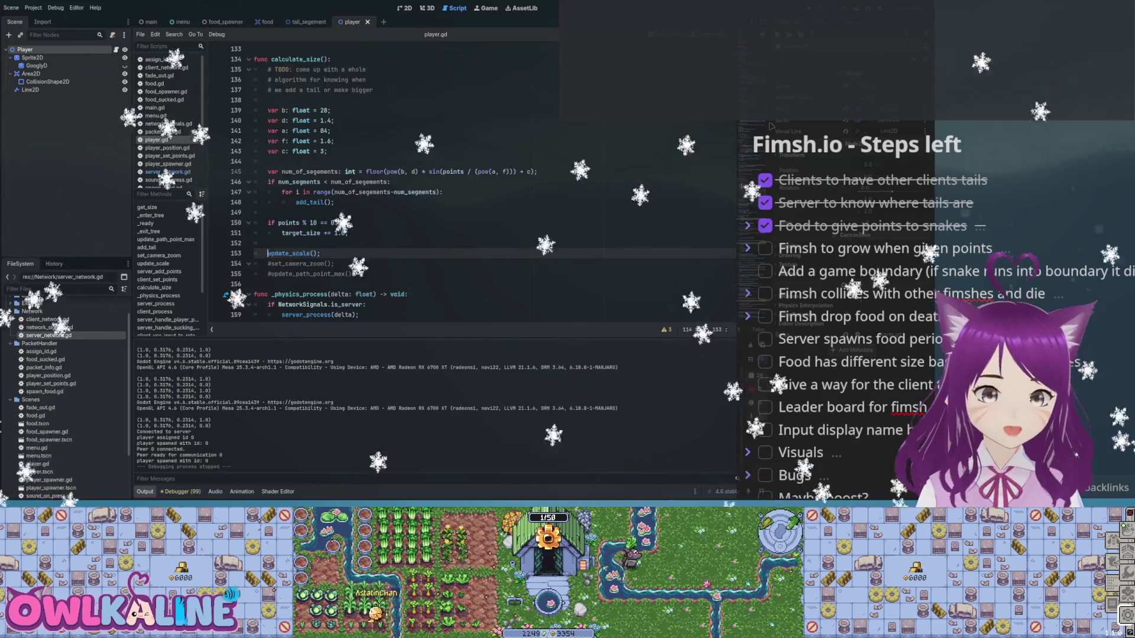
{"action": "type", "text": "#"}
{"action": "key", "text": "Down"}
{"action": "key", "text": "ctrl+k"}
{"action": "key", "text": "Down"}
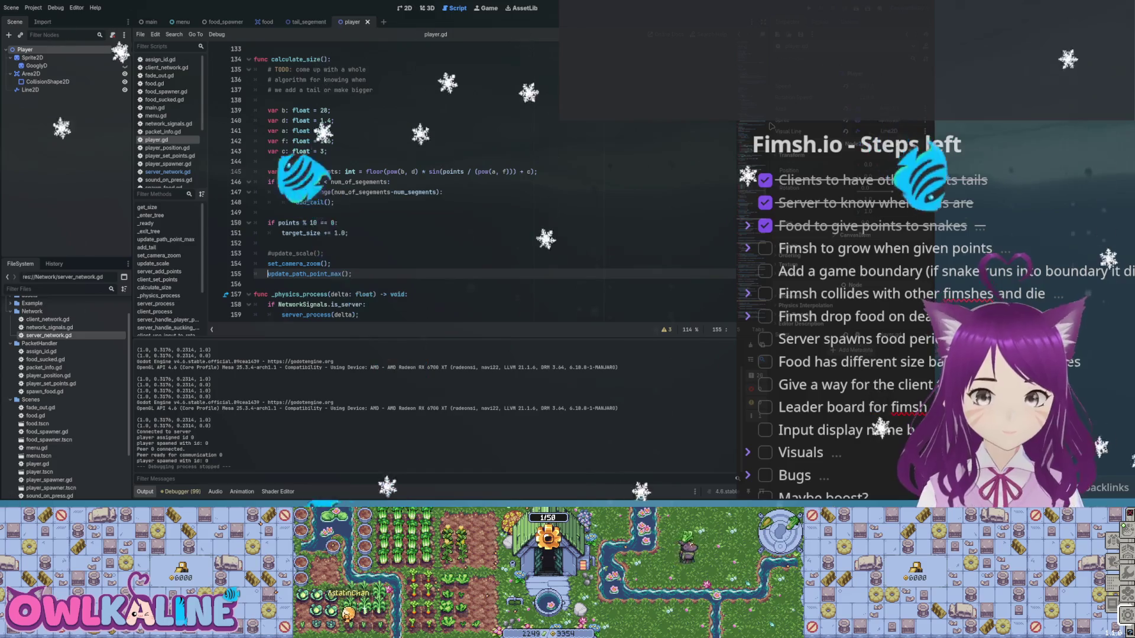
{"action": "key", "text": "F5"}
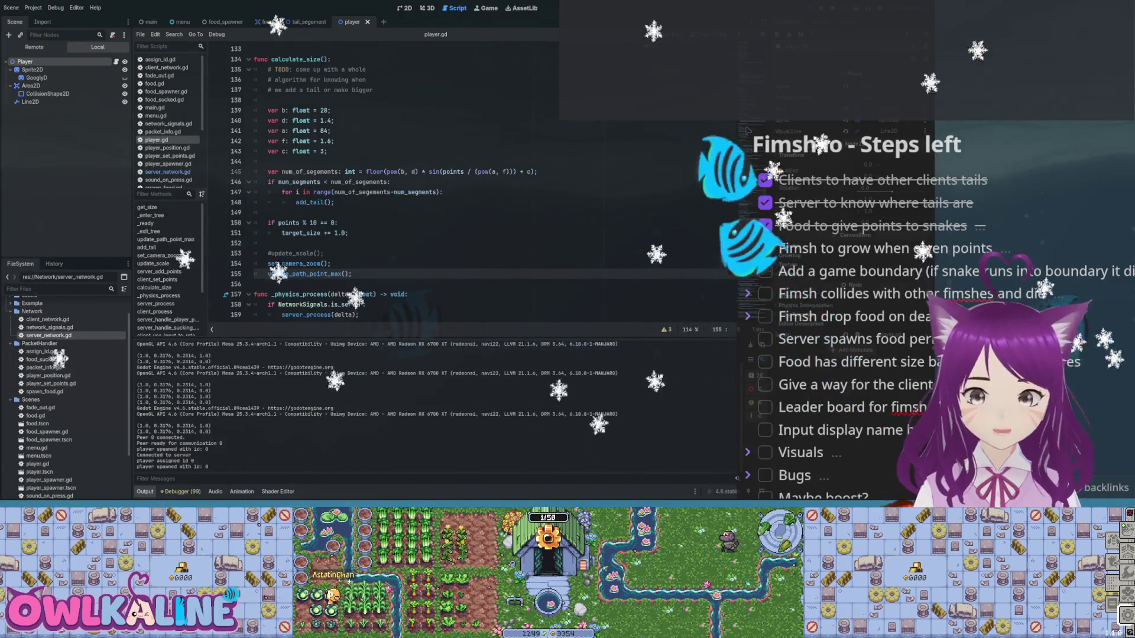
{"action": "key", "text": "F8"}
{"action": "double_click", "coordinate": [291, 253]}
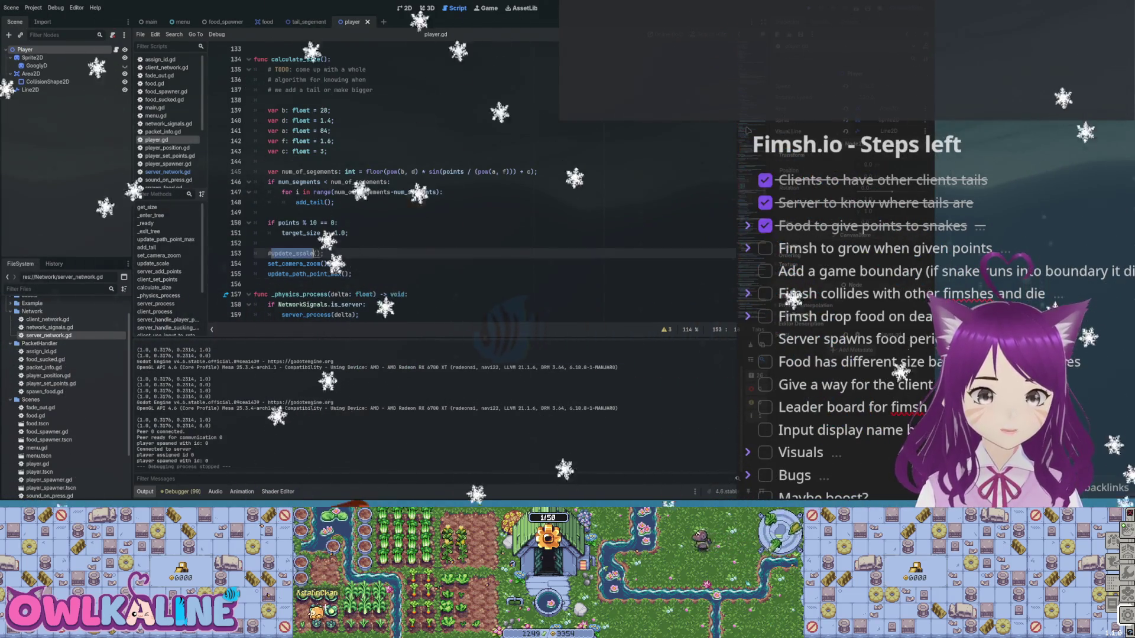
- Search the script for update_scale and step through matches to its definition at line 112
{"action": "key", "text": "ctrl+f"}
{"action": "key", "text": "Return"}
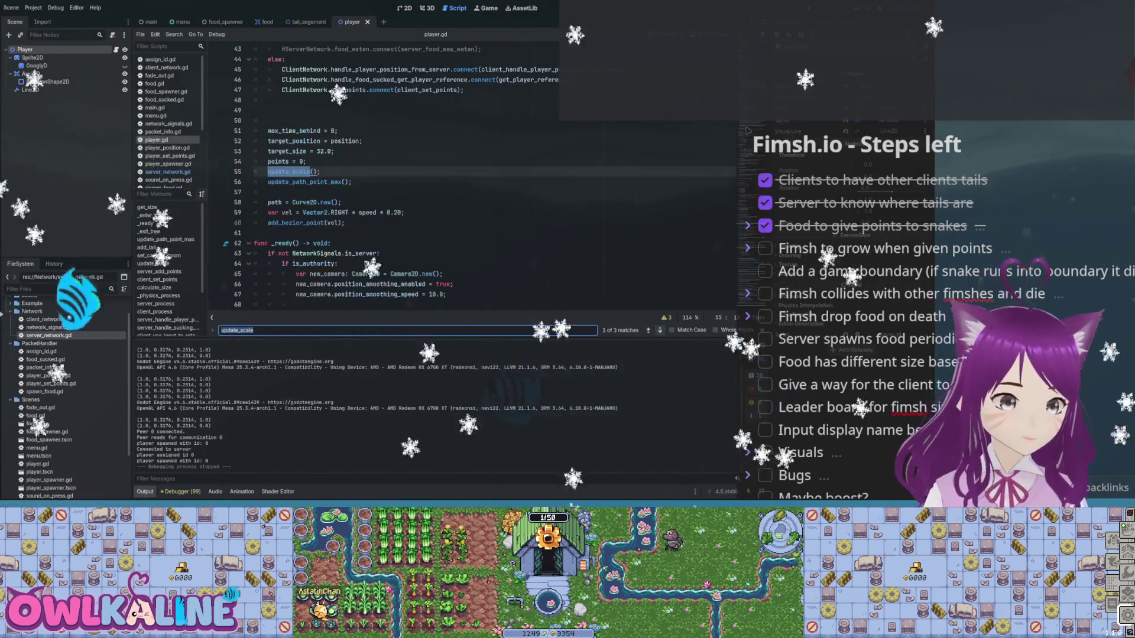
{"action": "key", "text": "Return"}
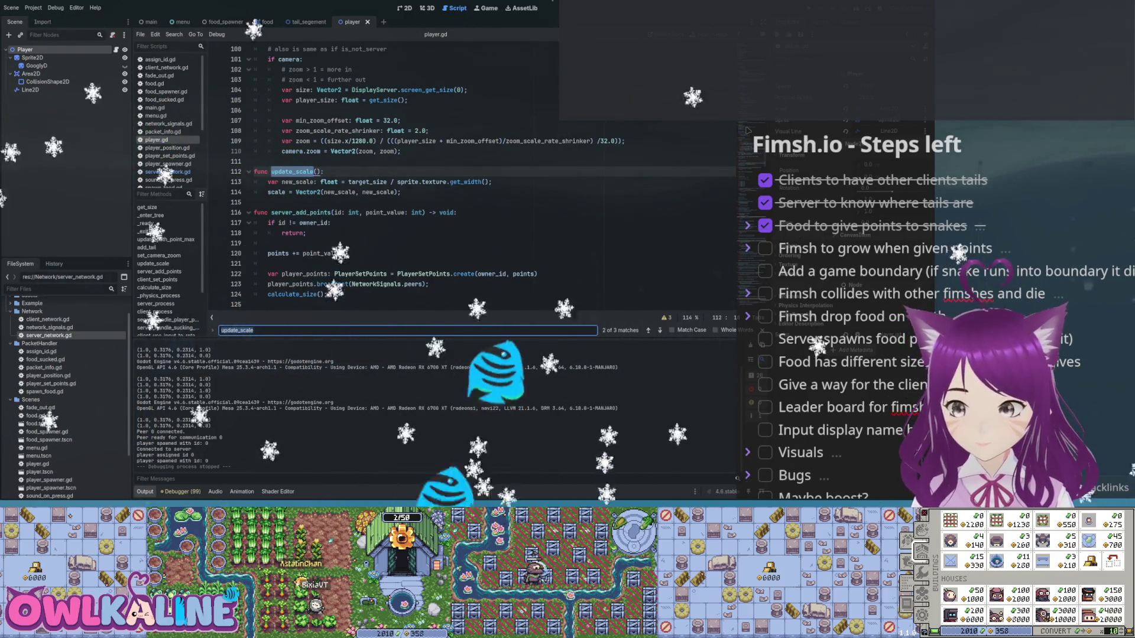
- Add a push_warning(scale.x, new_scale) line inside update_scale and save player.gd
{"action": "left_click", "coordinate": [296, 202]}
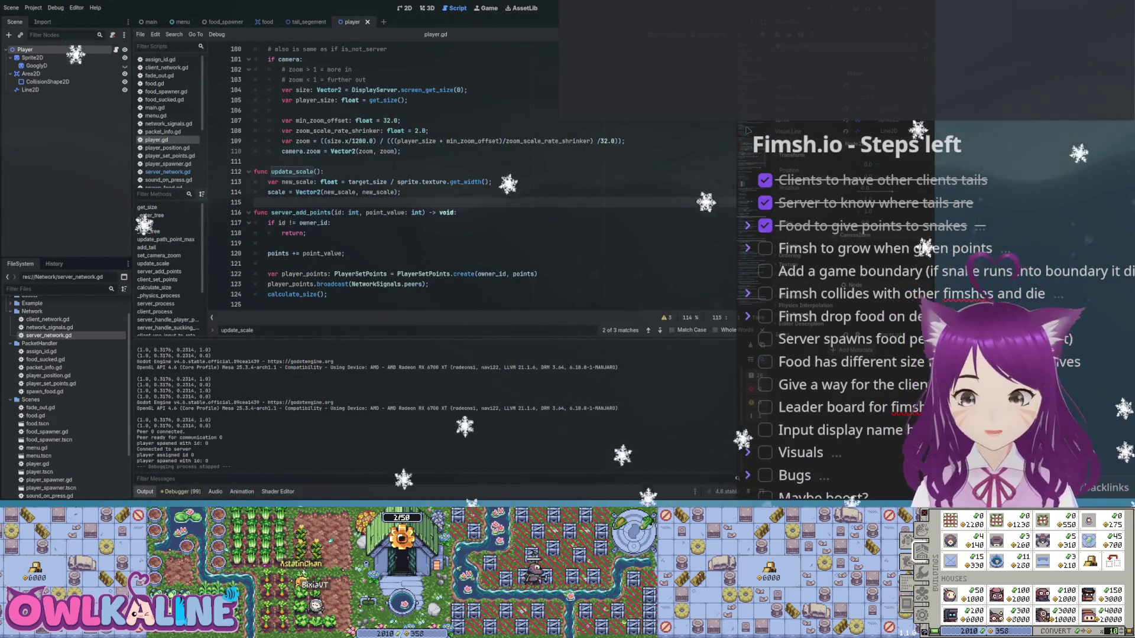
{"action": "key", "text": "Up"}
{"action": "key", "text": "Up"}
{"action": "key", "text": "End"}
{"action": "key", "text": "Return"}
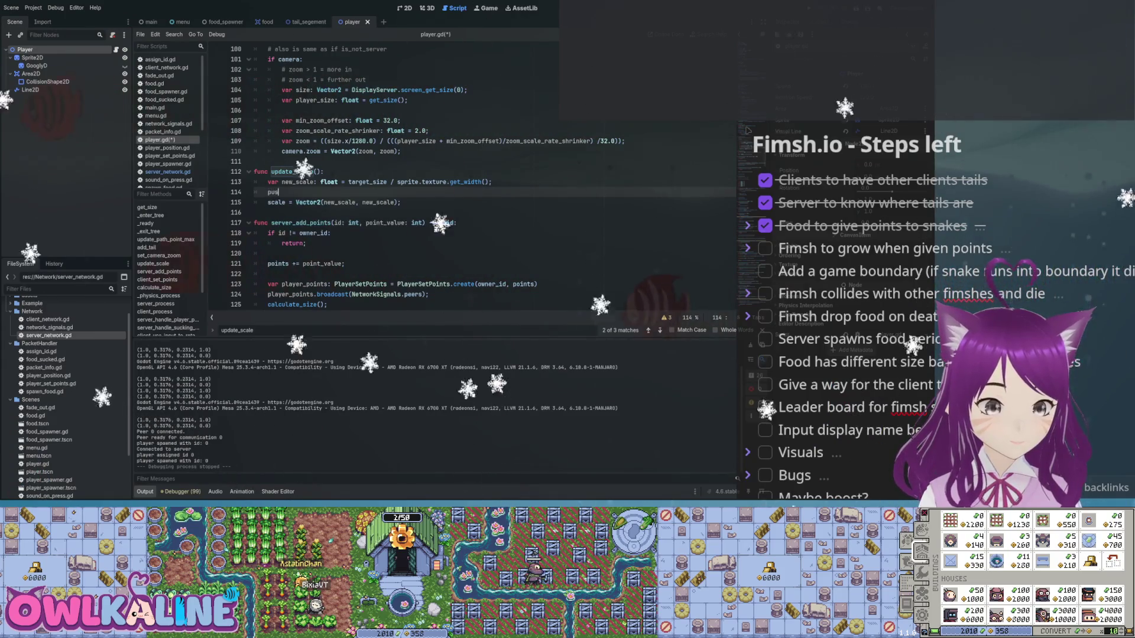
{"action": "type", "text": "ng(scal"}
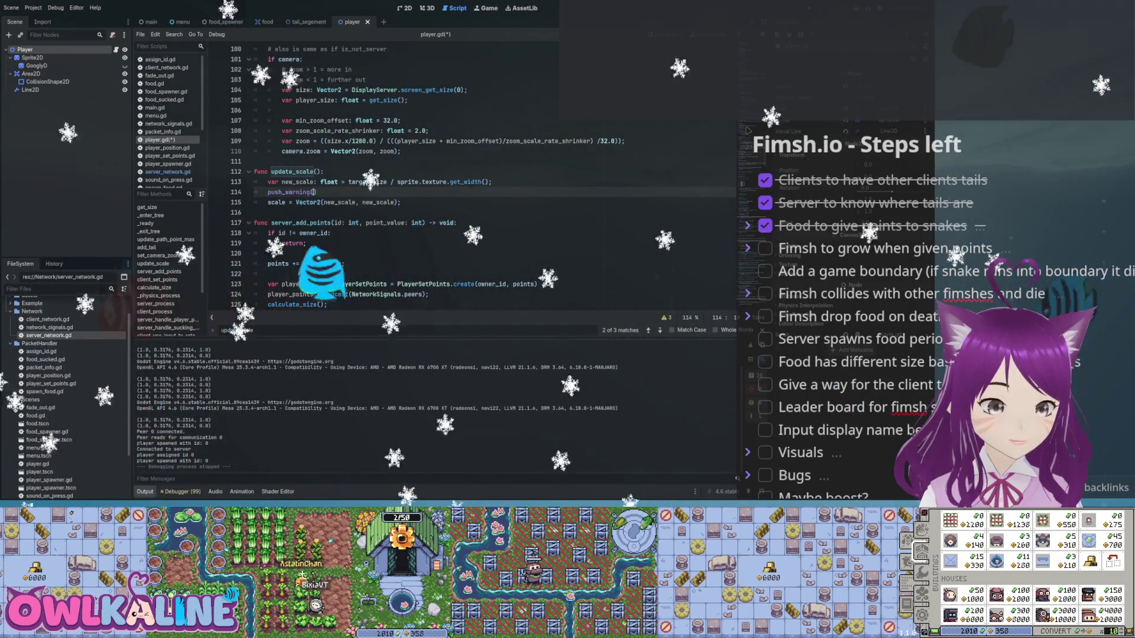
{"action": "type", "text": "e);"}
{"action": "key", "text": "Return"}
{"action": "type", "text": "pus"}
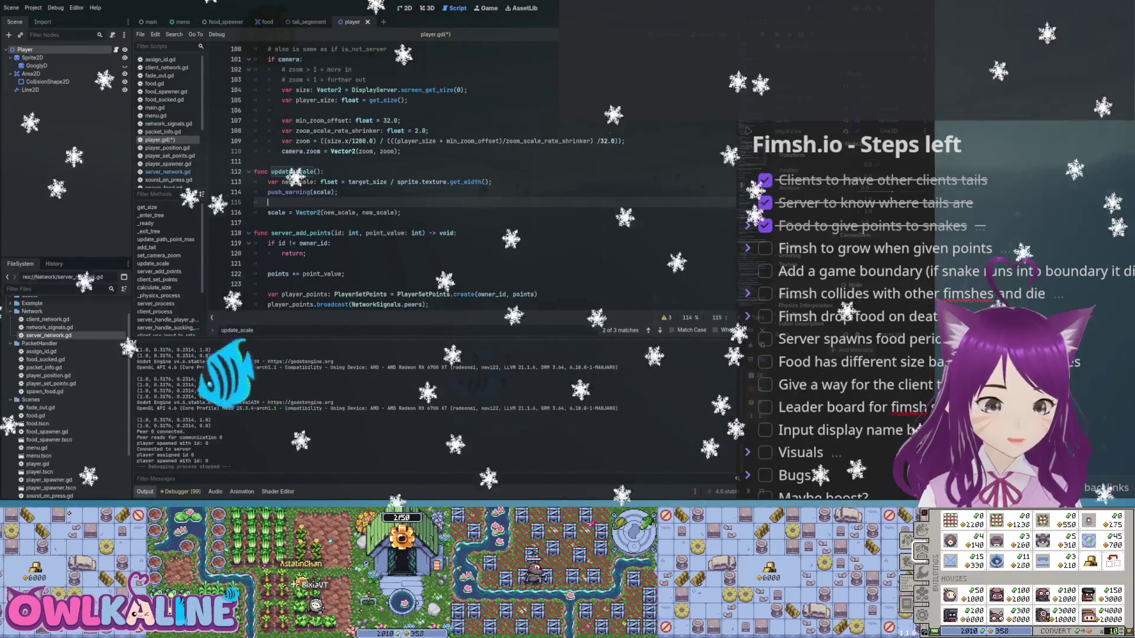
{"action": "key", "text": "BackSpace"}
{"action": "key", "text": "BackSpace"}
{"action": "key", "text": "BackSpace"}
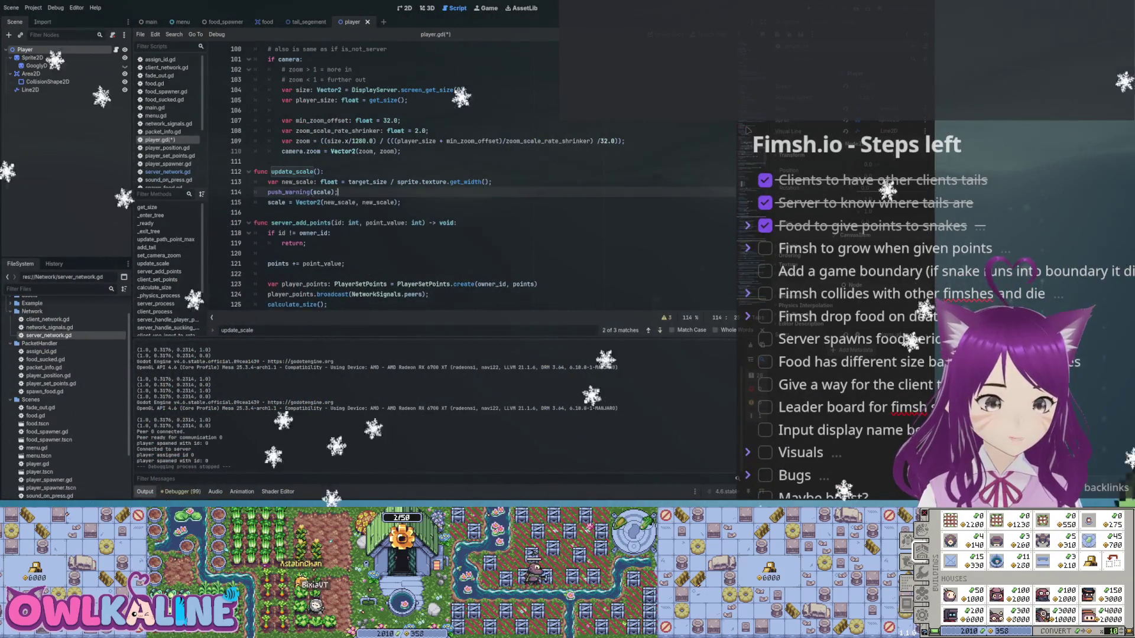
{"action": "left_click", "coordinate": [335, 192]}
{"action": "type", "text": ".x"}
{"action": "key", "text": "ctrl+s"}
{"action": "left_click", "coordinate": [382, 193]}
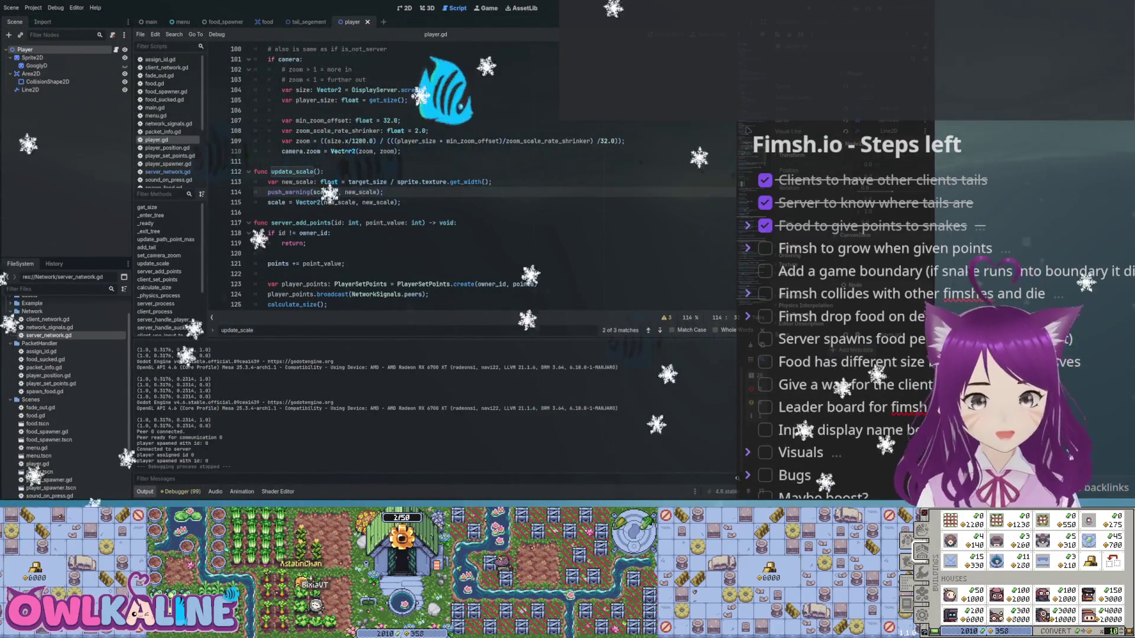
- Delete the two blank lines above max_time_behind near _enter_tree
{"action": "scroll", "coordinate": [358, 192], "scroll_direction": "up", "scroll_amount": 20}
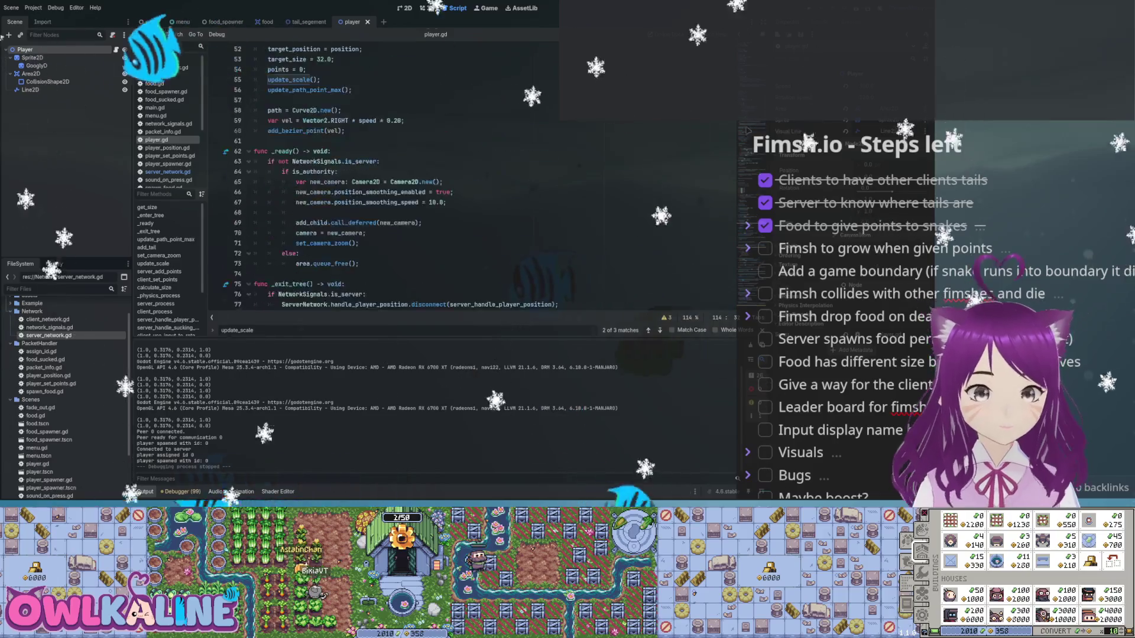
{"action": "scroll", "coordinate": [384, 177], "scroll_direction": "up", "scroll_amount": 4}
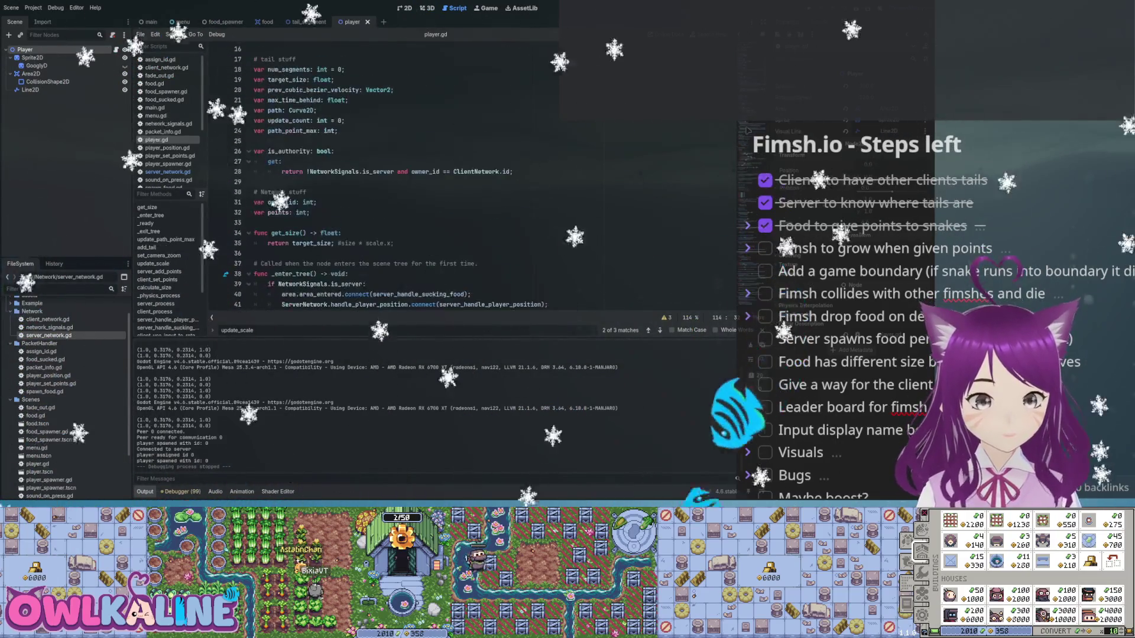
{"action": "scroll", "coordinate": [355, 177], "scroll_direction": "down", "scroll_amount": 5}
{"action": "left_click", "coordinate": [255, 150]}
{"action": "key", "text": "BackSpace"}
{"action": "key", "text": "BackSpace"}
{"action": "key", "text": "BackSpace"}
{"action": "left_click", "coordinate": [355, 192]}
- Uncomment the update_scale() call at the end of calculate_size
{"action": "scroll", "coordinate": [385, 178], "scroll_direction": "down", "scroll_amount": 5}
{"action": "scroll", "coordinate": [414, 177], "scroll_direction": "down", "scroll_amount": 5}
{"action": "scroll", "coordinate": [414, 177], "scroll_direction": "down", "scroll_amount": 2}
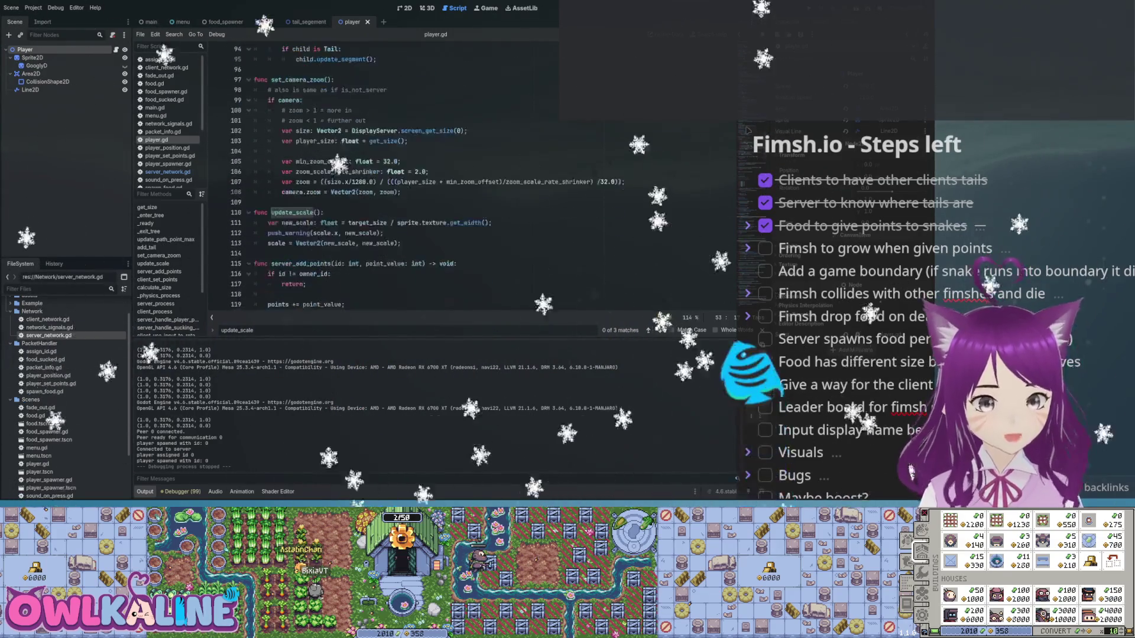
{"action": "scroll", "coordinate": [413, 178], "scroll_direction": "down", "scroll_amount": 2}
{"action": "scroll", "coordinate": [413, 177], "scroll_direction": "down", "scroll_amount": 7}
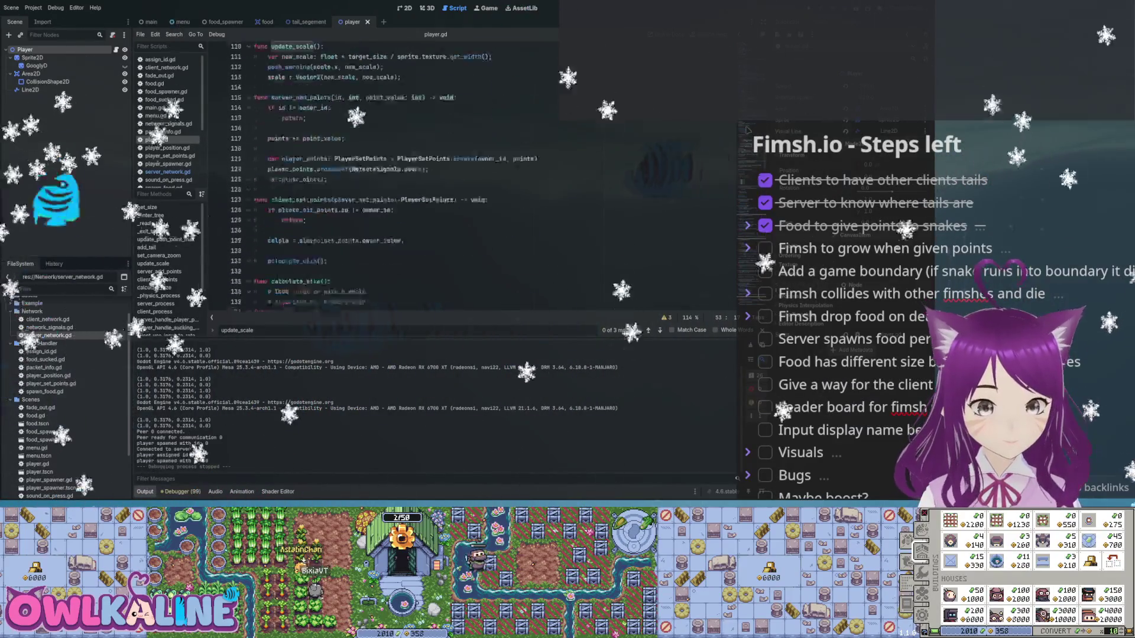
{"action": "scroll", "coordinate": [414, 178], "scroll_direction": "down", "scroll_amount": 6}
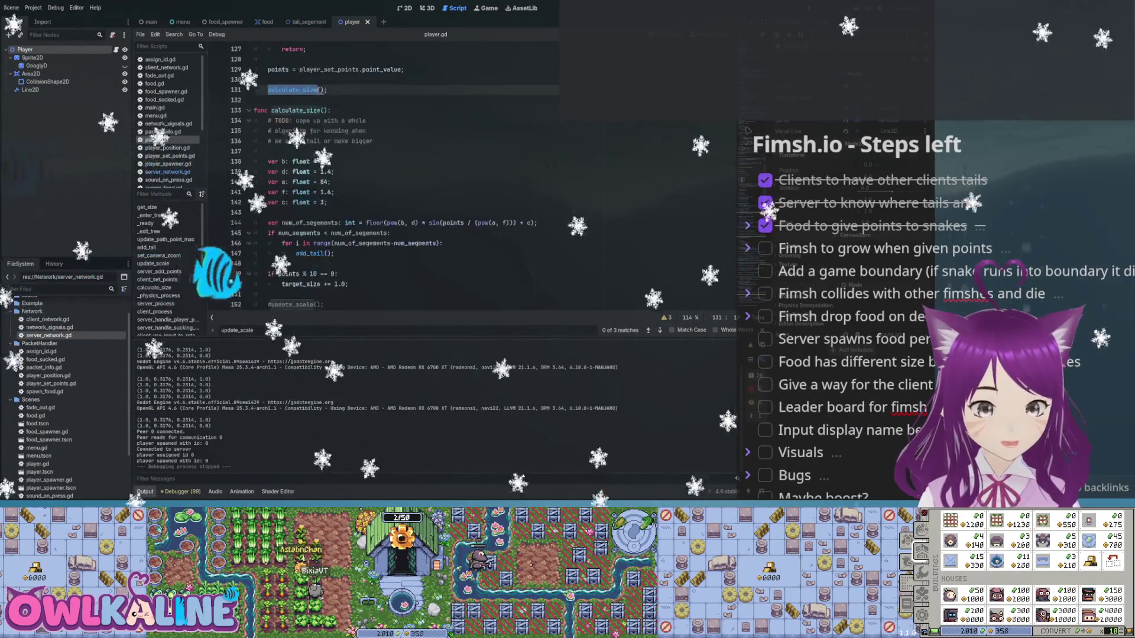
{"action": "key", "text": "Return"}
{"action": "key", "text": "ctrl+k"}
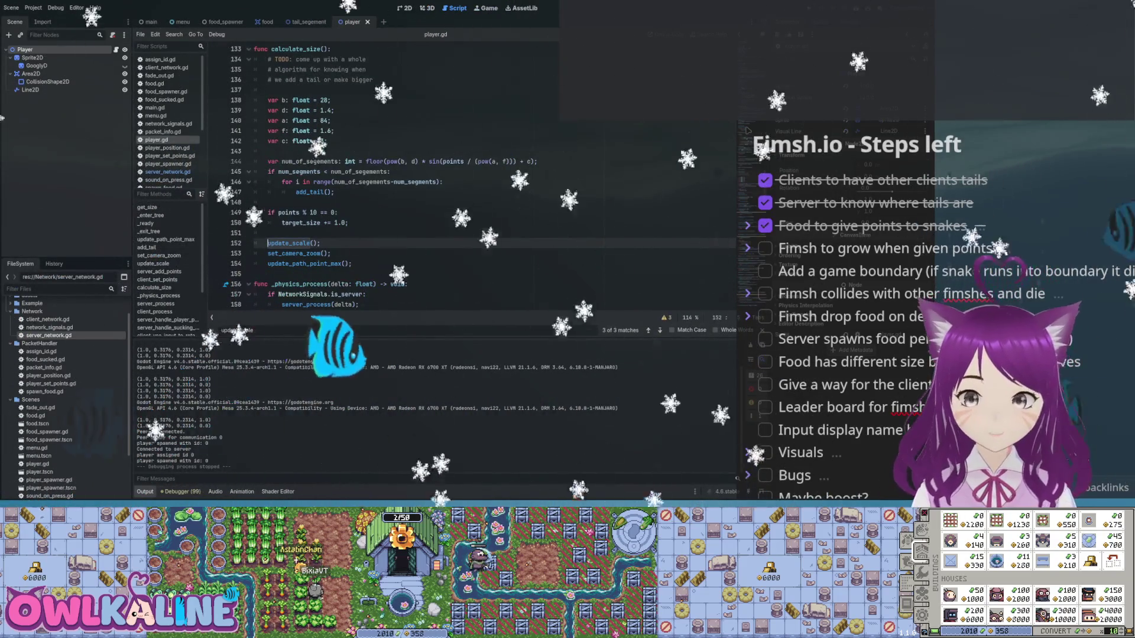
- Run the game to generate the update_scale scale warnings
{"action": "key", "text": "F5"}
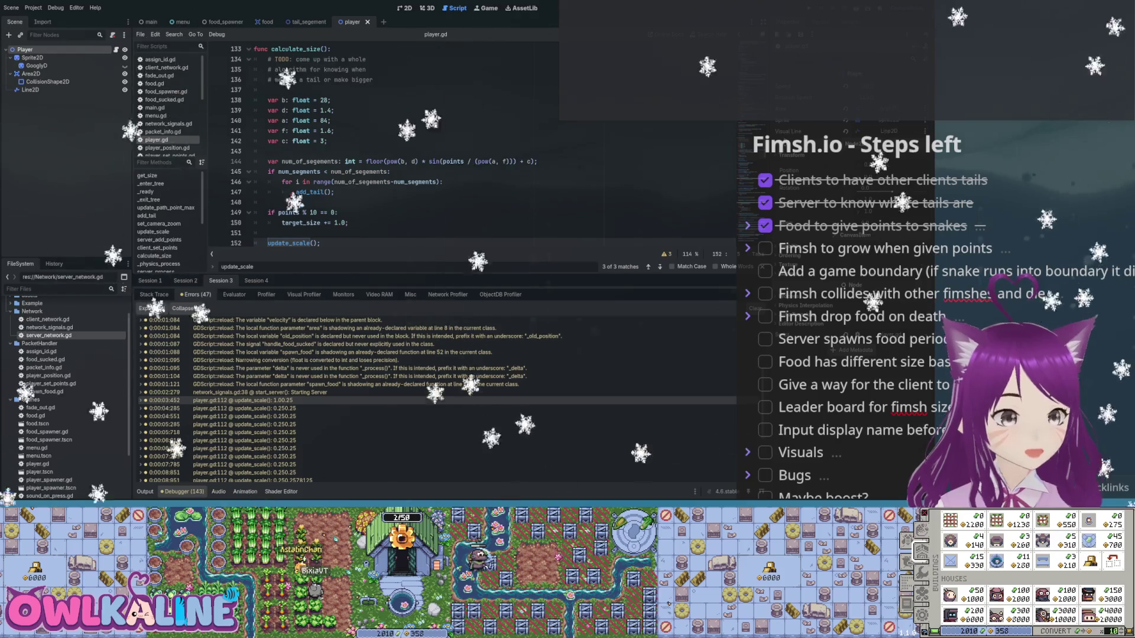
- Search player.gd for 'scale' and land on the update_scale function body
{"action": "scroll", "coordinate": [384, 145], "scroll_direction": "down", "scroll_amount": 4}
{"action": "scroll", "coordinate": [384, 145], "scroll_direction": "down", "scroll_amount": 14}
{"action": "scroll", "coordinate": [384, 145], "scroll_direction": "down", "scroll_amount": 5}
{"action": "scroll", "coordinate": [385, 144], "scroll_direction": "down", "scroll_amount": 7}
{"action": "scroll", "coordinate": [384, 145], "scroll_direction": "down", "scroll_amount": 9}
{"action": "scroll", "coordinate": [408, 145], "scroll_direction": "up", "scroll_amount": 18}
{"action": "left_click", "coordinate": [379, 162]}
{"action": "key", "text": "ctrl+f"}
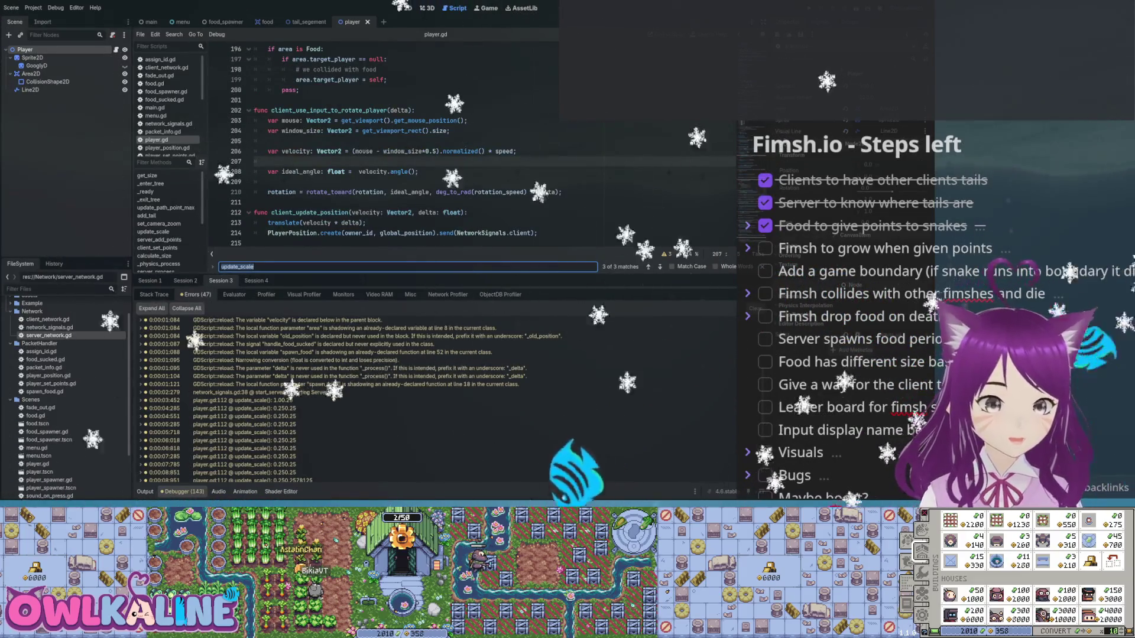
{"action": "type", "text": "scale"}
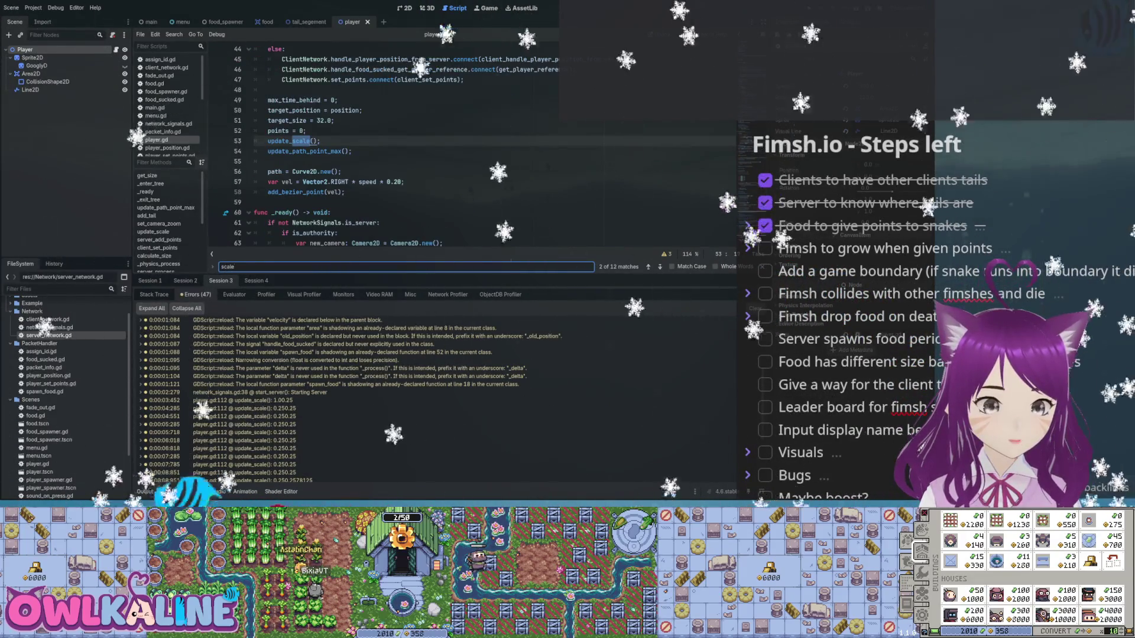
{"action": "key", "text": "Return"}
{"action": "key", "text": "Return"}
{"action": "key", "text": "Return"}
{"action": "key", "text": "Escape"}
- Insert a " : " separator argument between scale.x and new_scale in push_warning and run the game
{"action": "left_click", "coordinate": [346, 162]}
{"action": "type", "text": "\""}
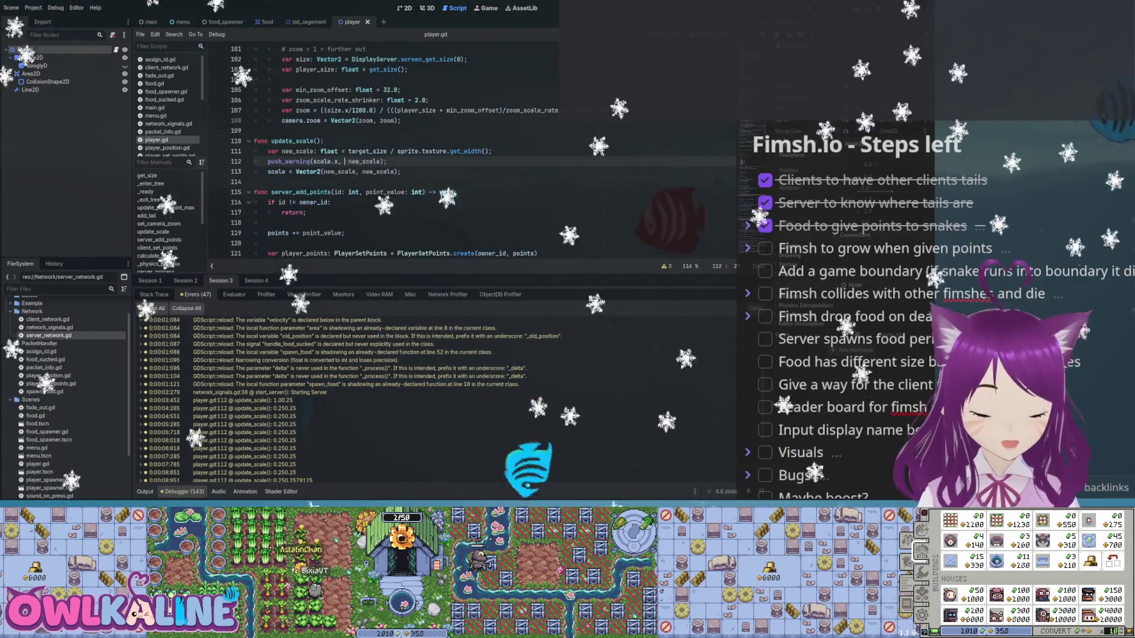
{"action": "type", "text": " : \","}
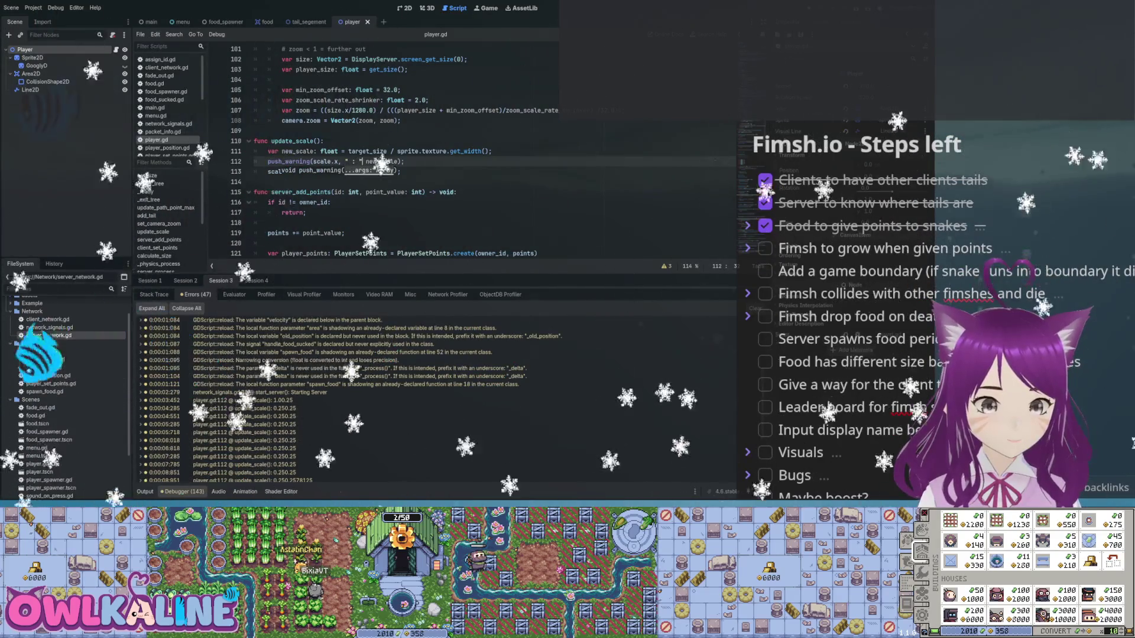
{"action": "key", "text": "Down"}
{"action": "key", "text": "Down"}
{"action": "key", "text": "F5"}
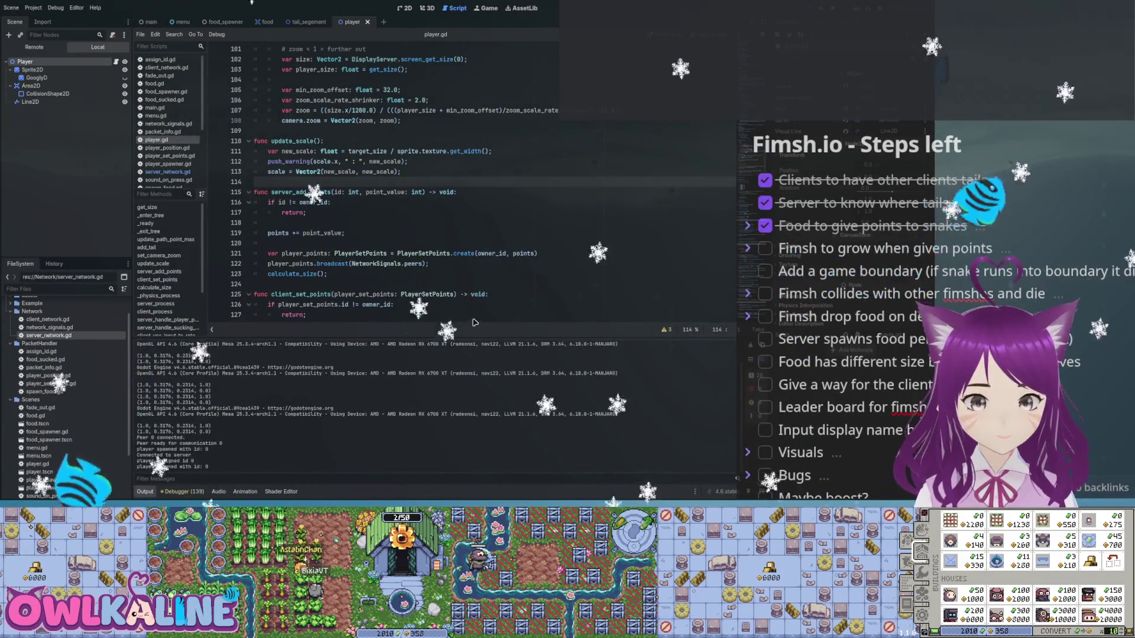
- Stop the game, review the update_scale warnings in the debugger's error log, and select the push_warning line
{"action": "key", "text": "F8"}
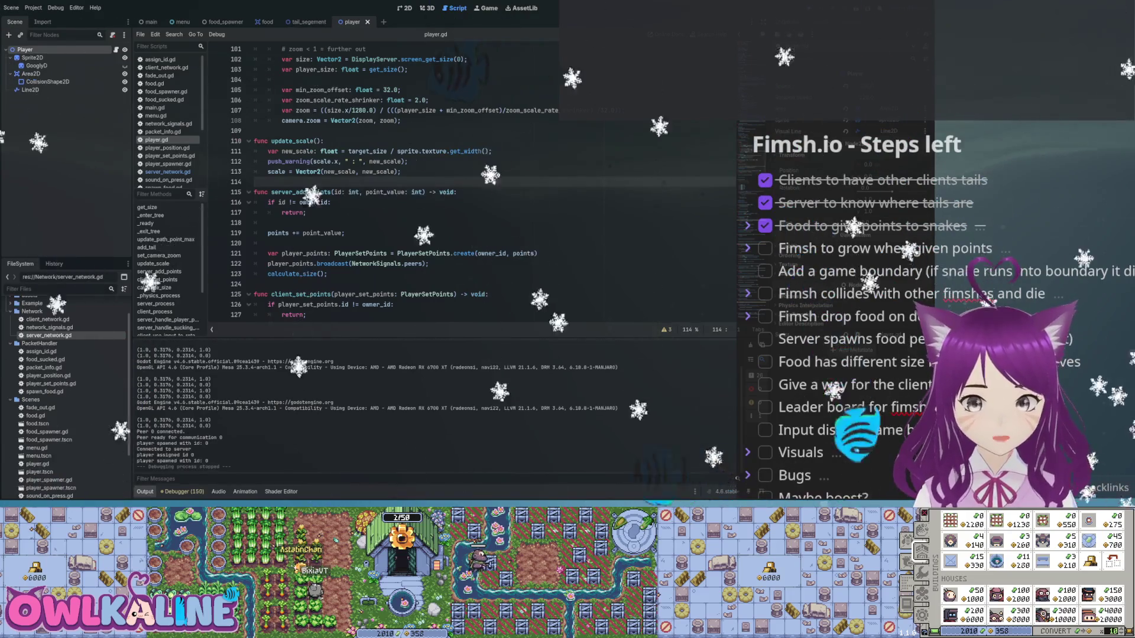
{"action": "key", "text": "alt+d"}
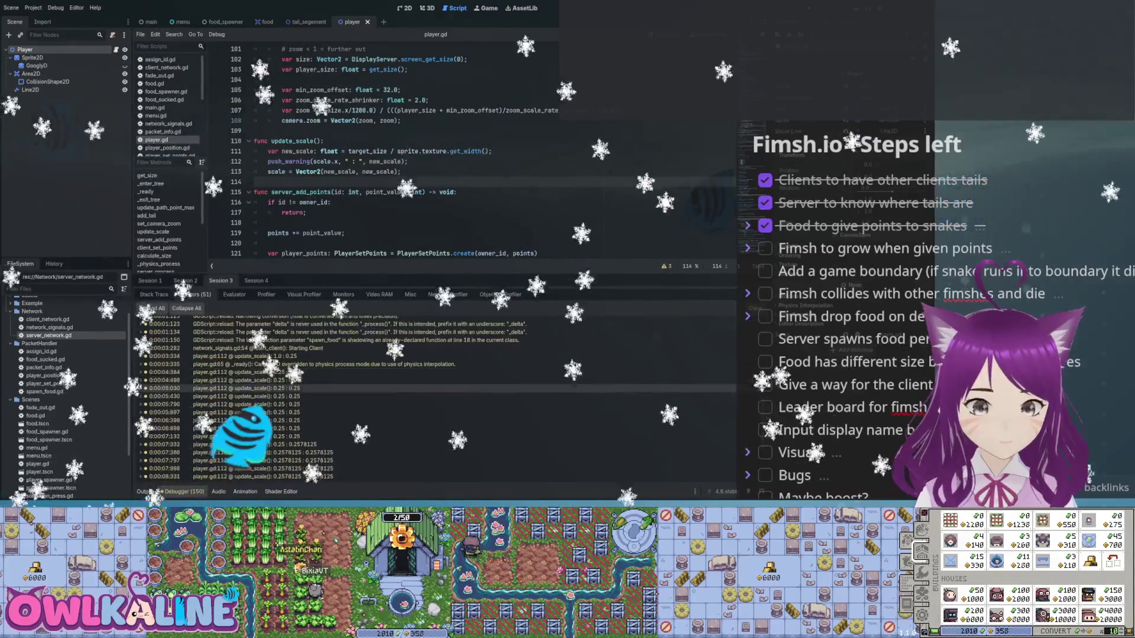
{"action": "scroll", "coordinate": [435, 399], "scroll_direction": "down", "scroll_amount": 1}
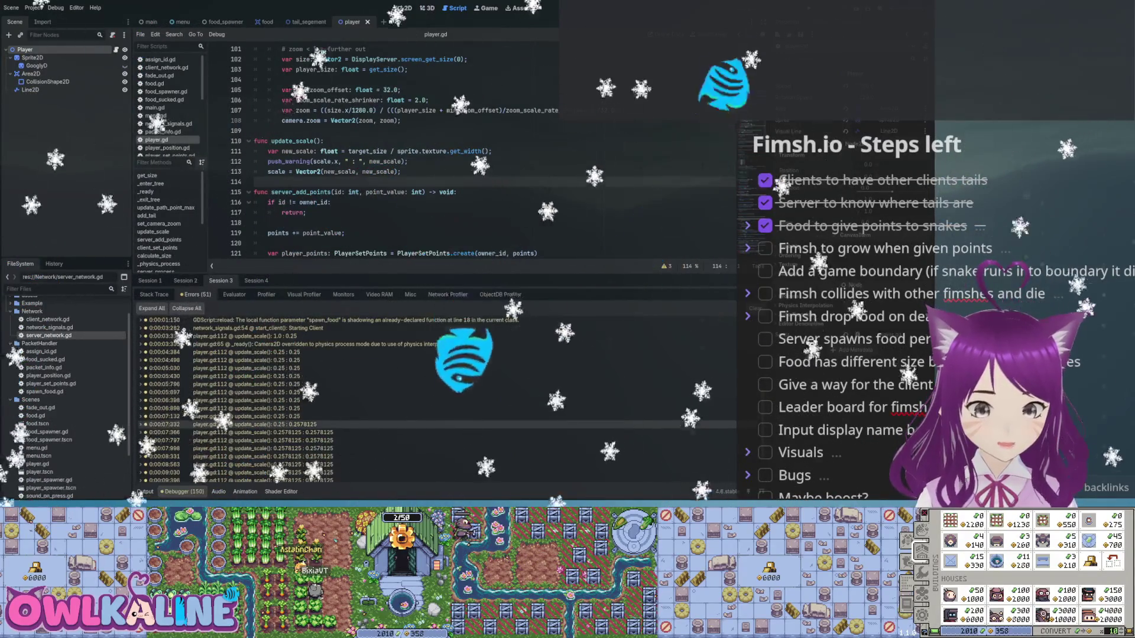
{"action": "scroll", "coordinate": [435, 399], "scroll_direction": "down", "scroll_amount": 2}
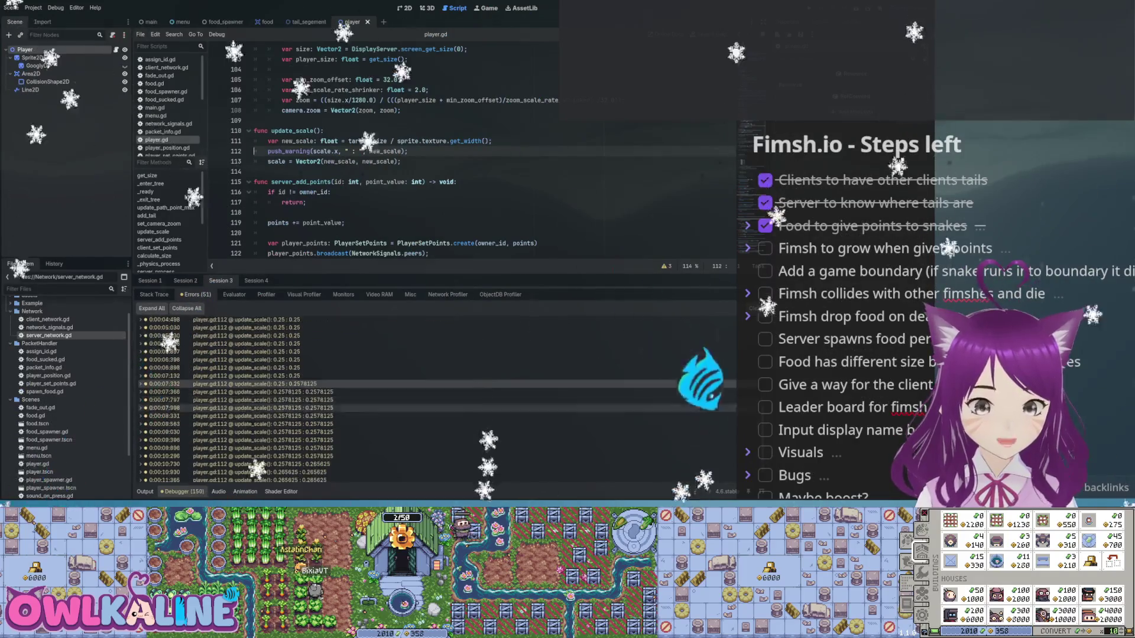
{"action": "scroll", "coordinate": [434, 399], "scroll_direction": "down", "scroll_amount": 1}
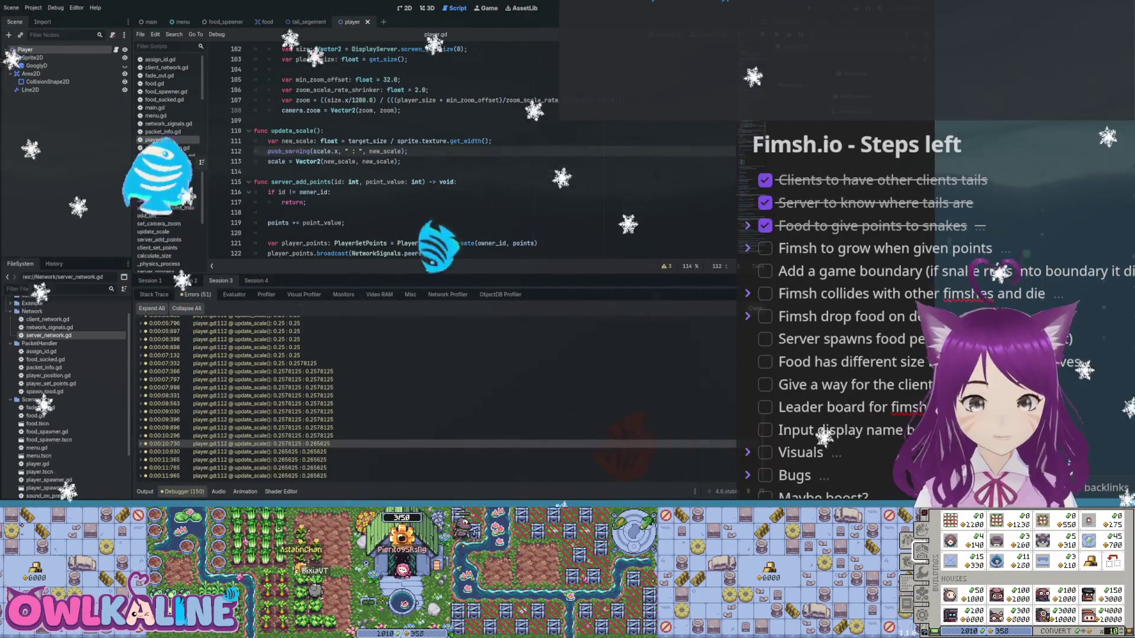
{"action": "key", "text": "shift+Home"}
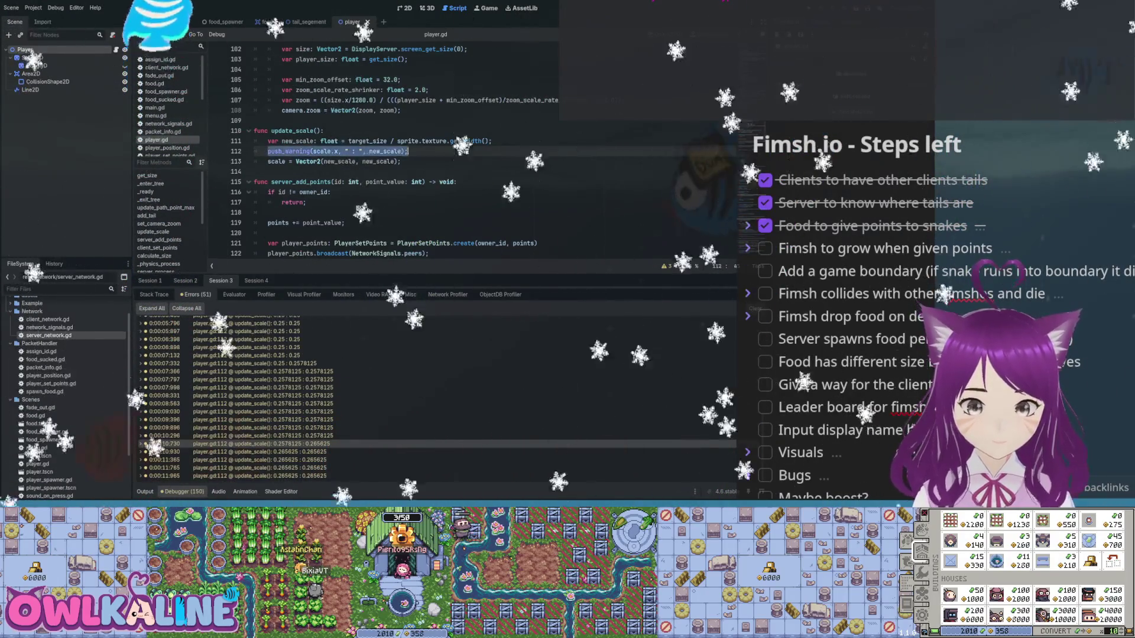
- Replace push_warning with 'if new_scale.x != scale.x:', save, and test-run the game
{"action": "type", "text": "if"}
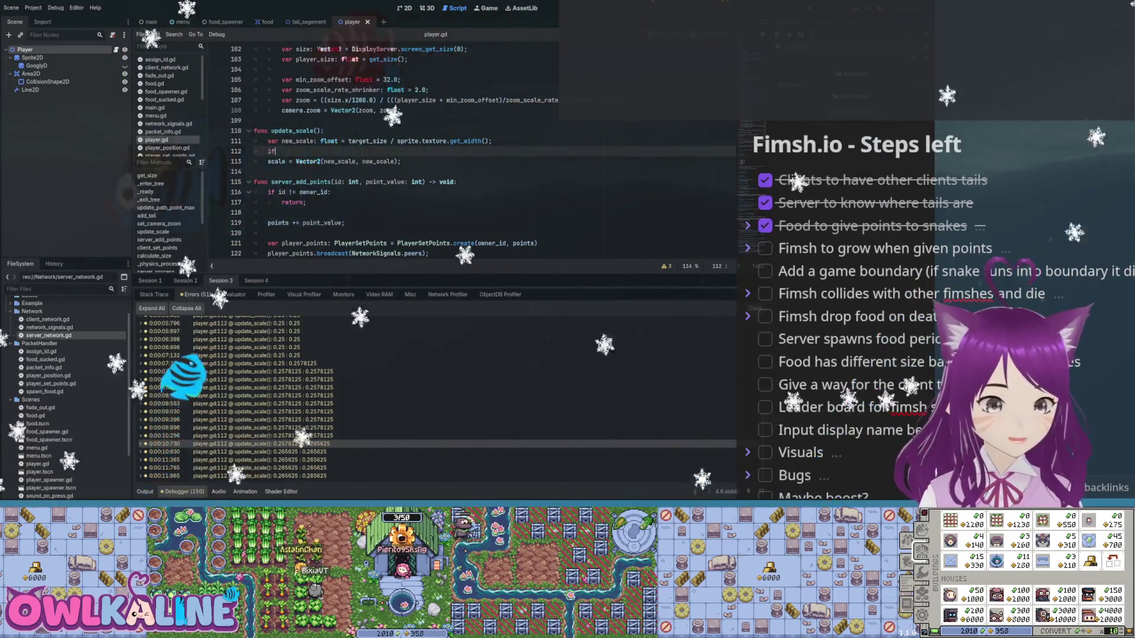
{"action": "type", "text": " new_scale.x "}
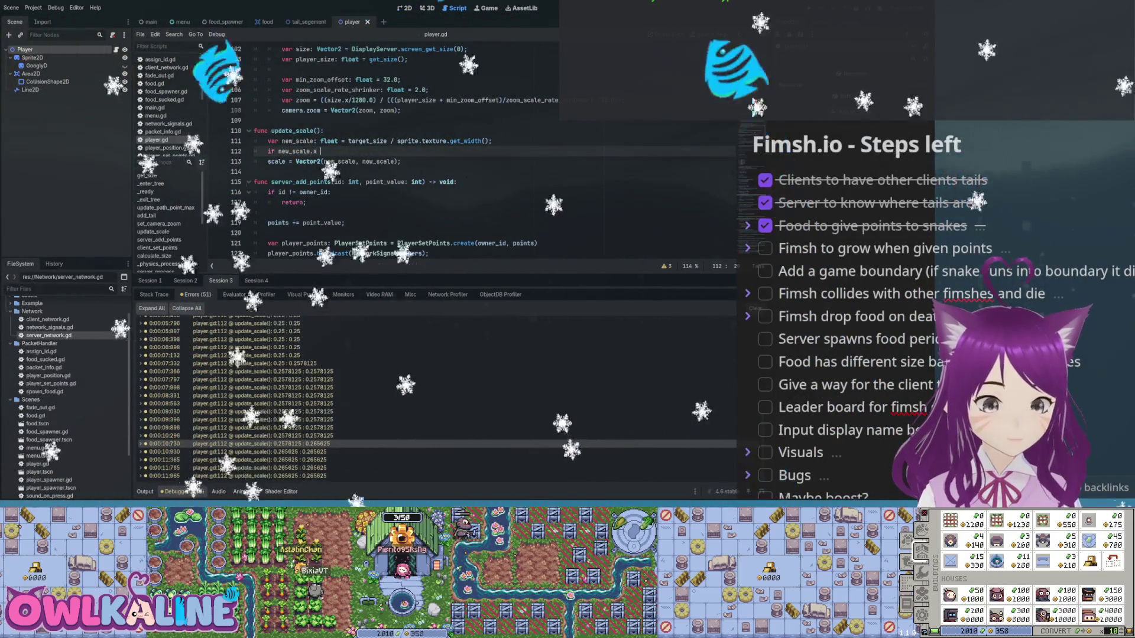
{"action": "type", "text": "!= n"}
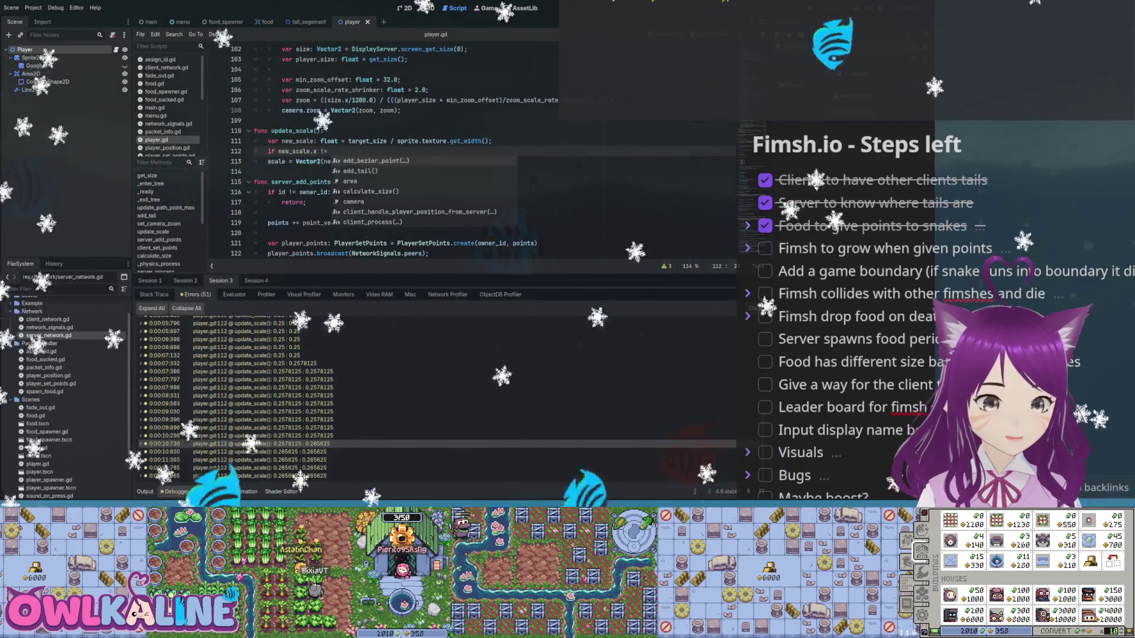
{"action": "key", "text": "BackSpace"}
{"action": "type", "text": "scale.x:"}
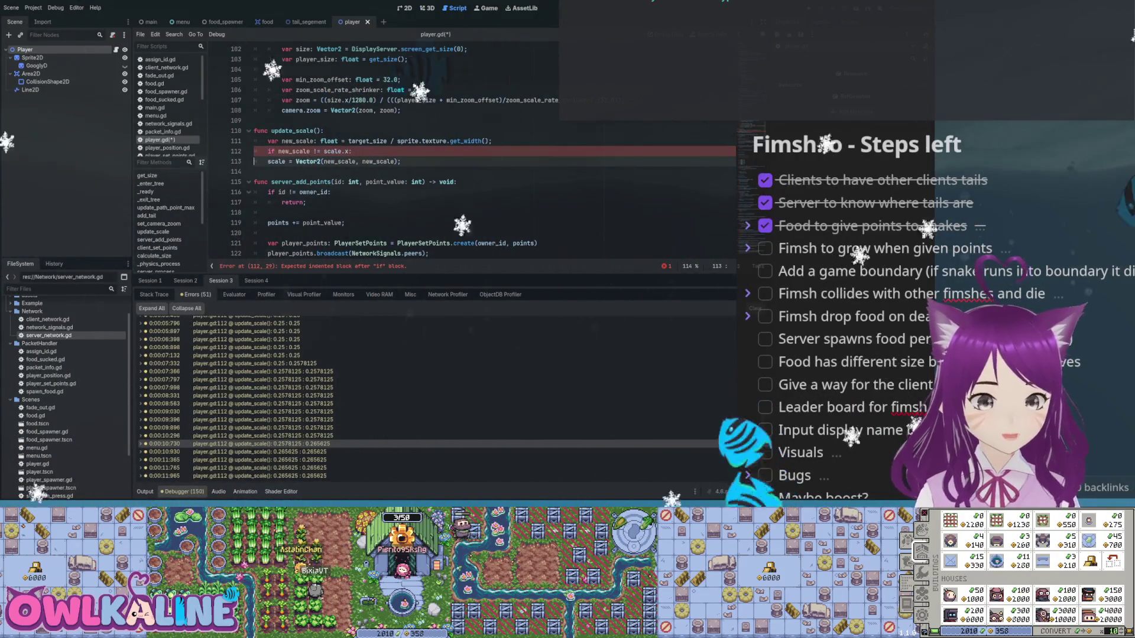
{"action": "left_click", "coordinate": [453, 141]}
{"action": "key", "text": "F5"}
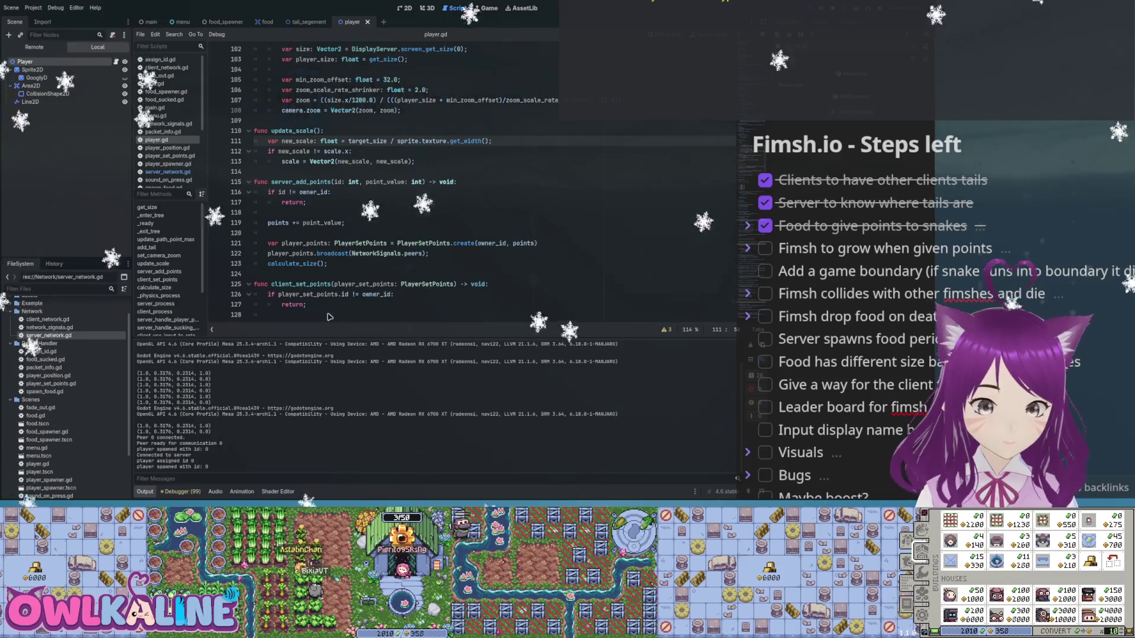
{"action": "key", "text": "F8"}
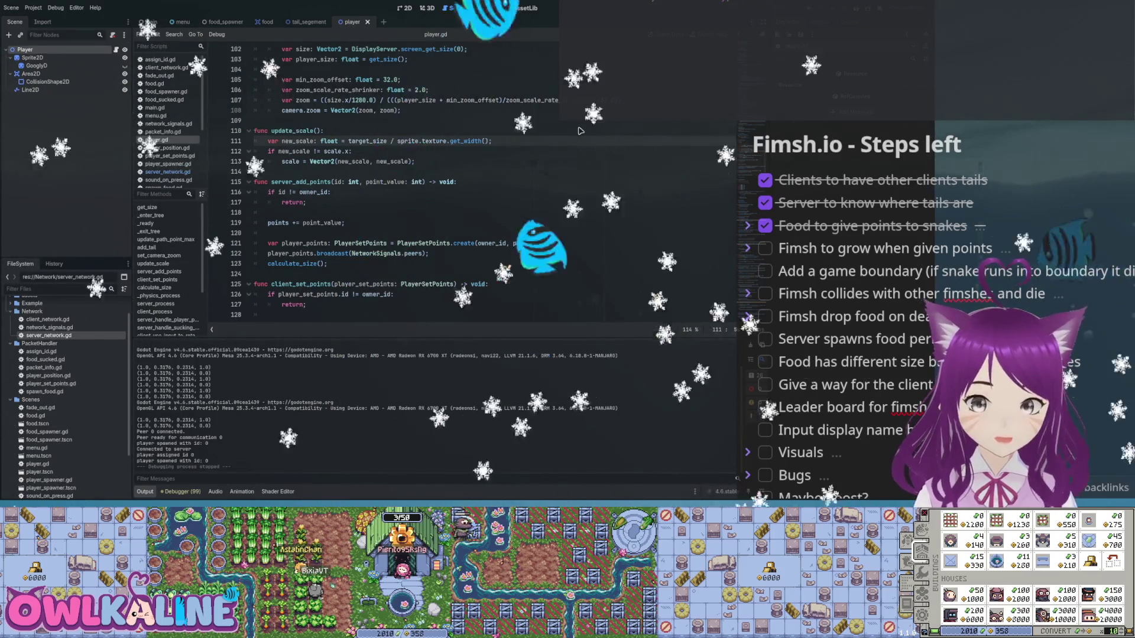
- Delete the trial if-check line and save player.gd
{"action": "key", "text": "Down"}
{"action": "key", "text": "shift+End"}
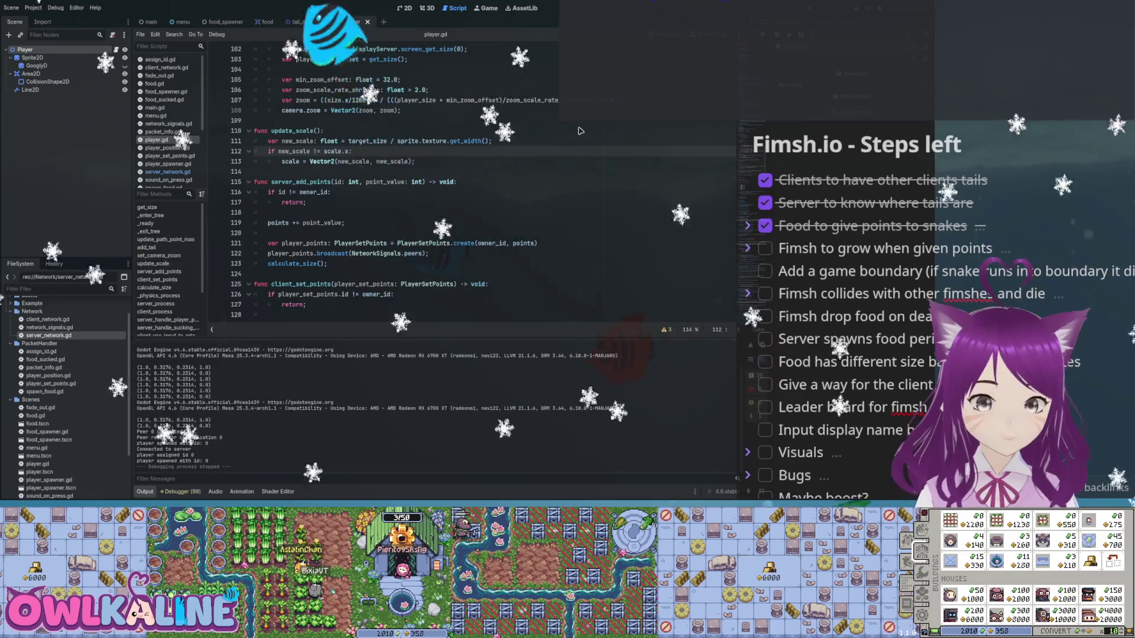
{"action": "key", "text": "Delete"}
{"action": "key", "text": "Delete"}
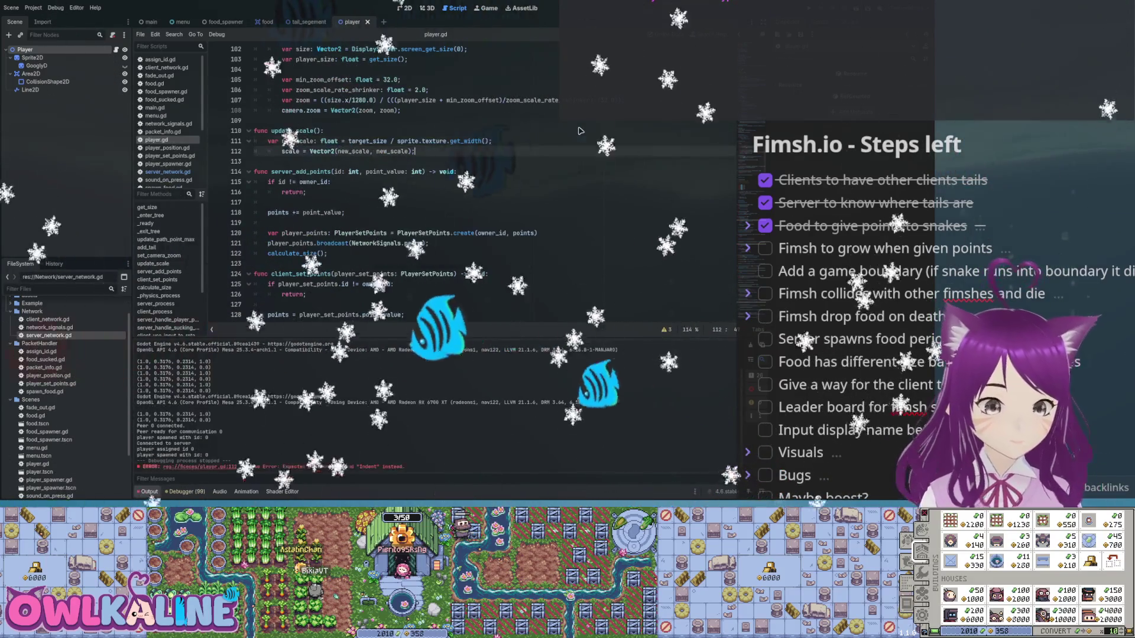
{"action": "key", "text": "ctrl+s"}
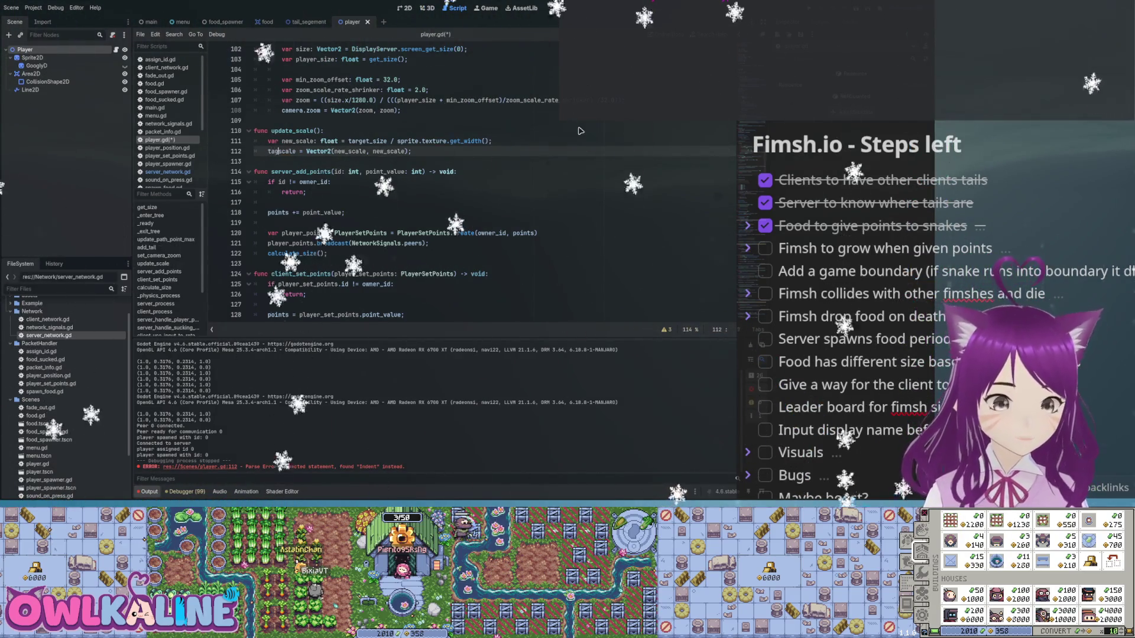
- Make line 112 in update_scale assign target_scale, and save the script
{"action": "type", "text": "rget"}
{"action": "key", "text": "Delete"}
{"action": "key", "text": "ctrl+s"}
{"action": "key", "text": "Escape"}
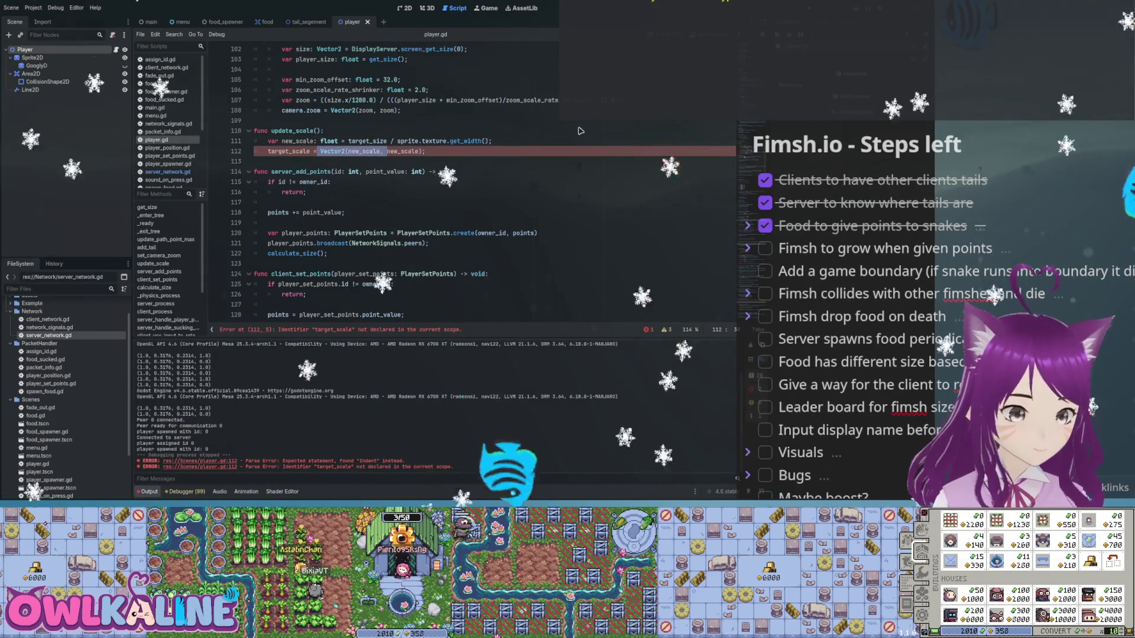
{"action": "key", "text": "ctrl+s"}
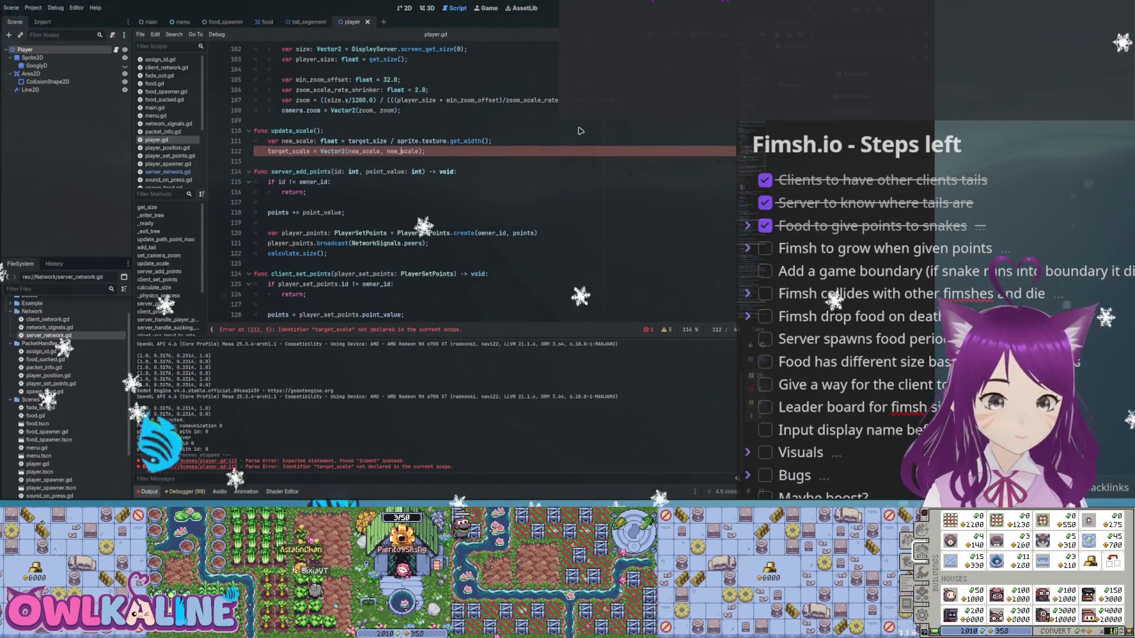
- Declare 'var target_scale: Vector2;' on line 16 among the player movement variables
{"action": "scroll", "coordinate": [579, 130], "scroll_direction": "up", "scroll_amount": 20}
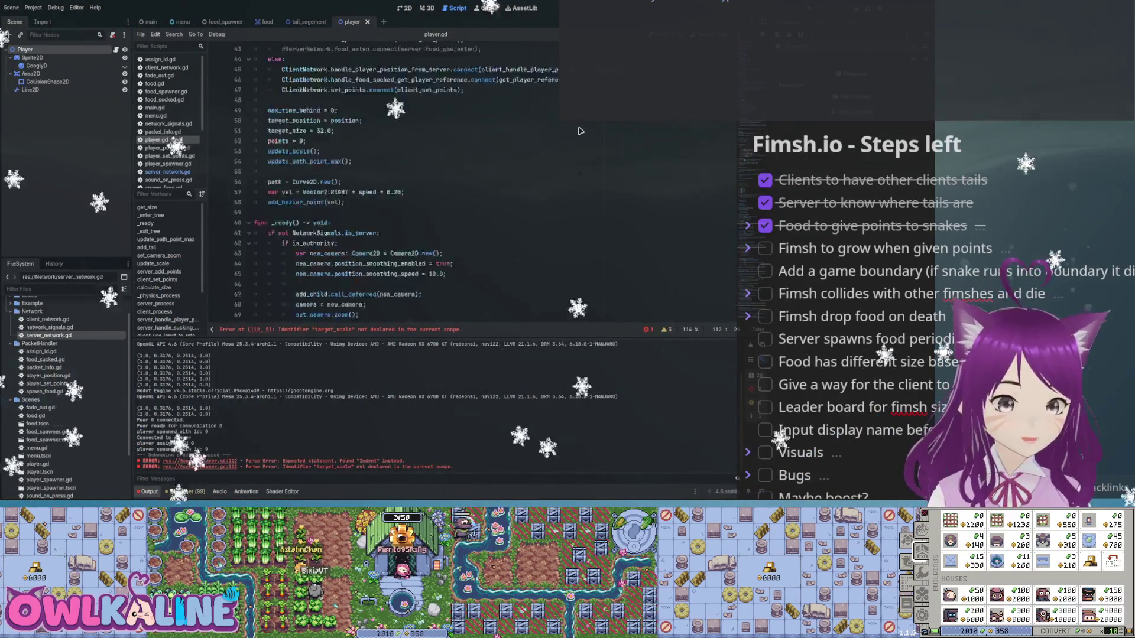
{"action": "scroll", "coordinate": [580, 130], "scroll_direction": "up", "scroll_amount": 7}
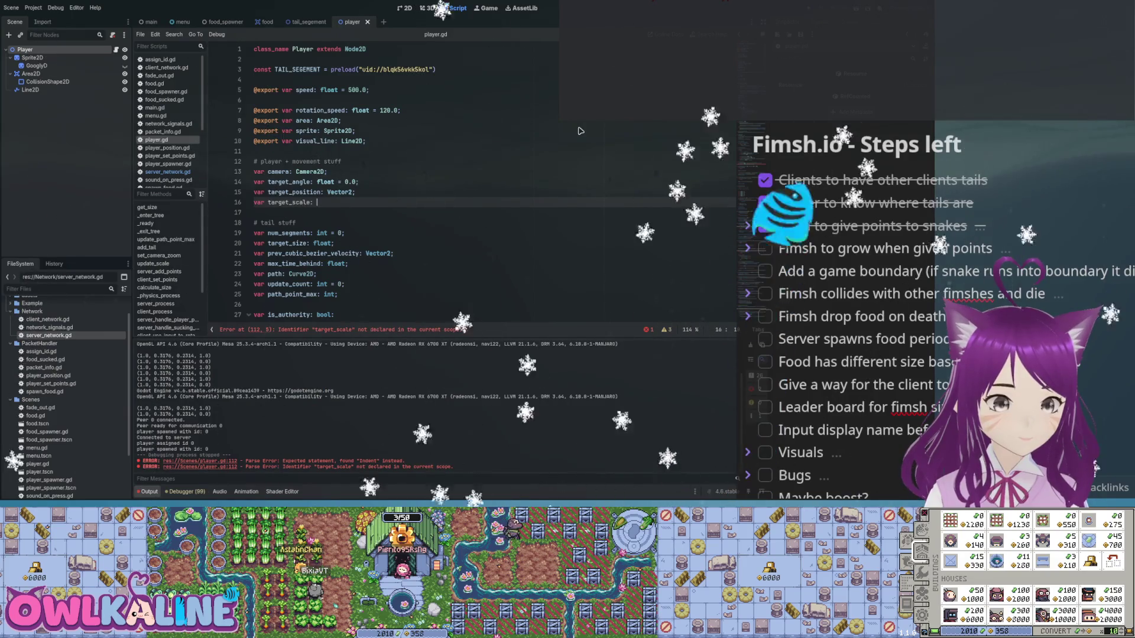
{"action": "type", "text": "Vector2;"}
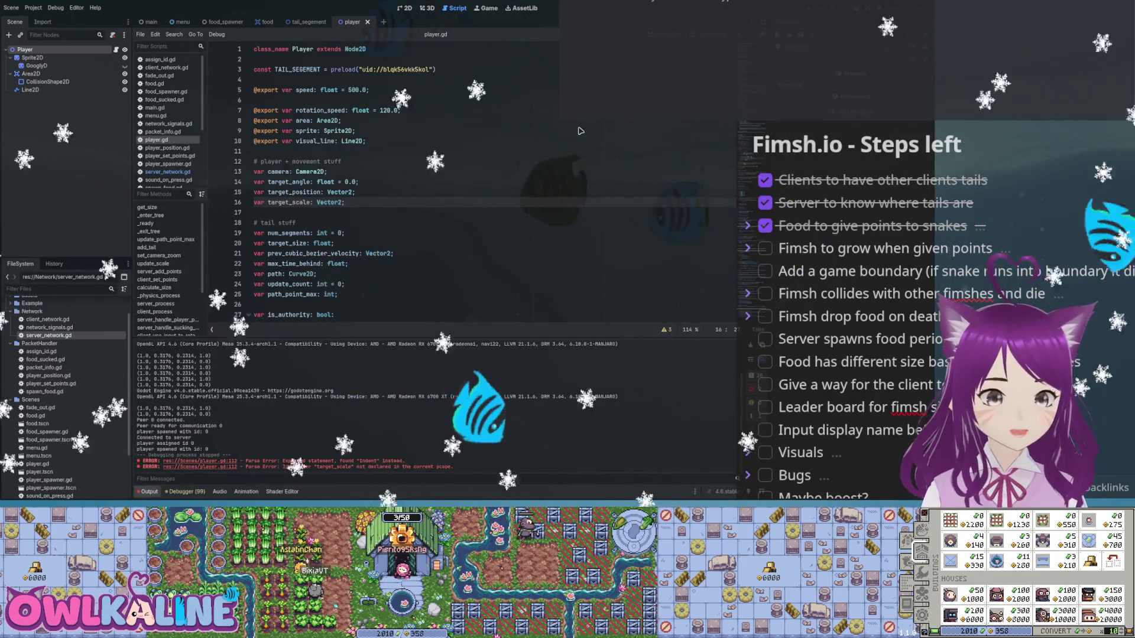
{"action": "scroll", "coordinate": [580, 131], "scroll_direction": "down", "scroll_amount": 8}
{"action": "scroll", "coordinate": [580, 131], "scroll_direction": "down", "scroll_amount": 8}
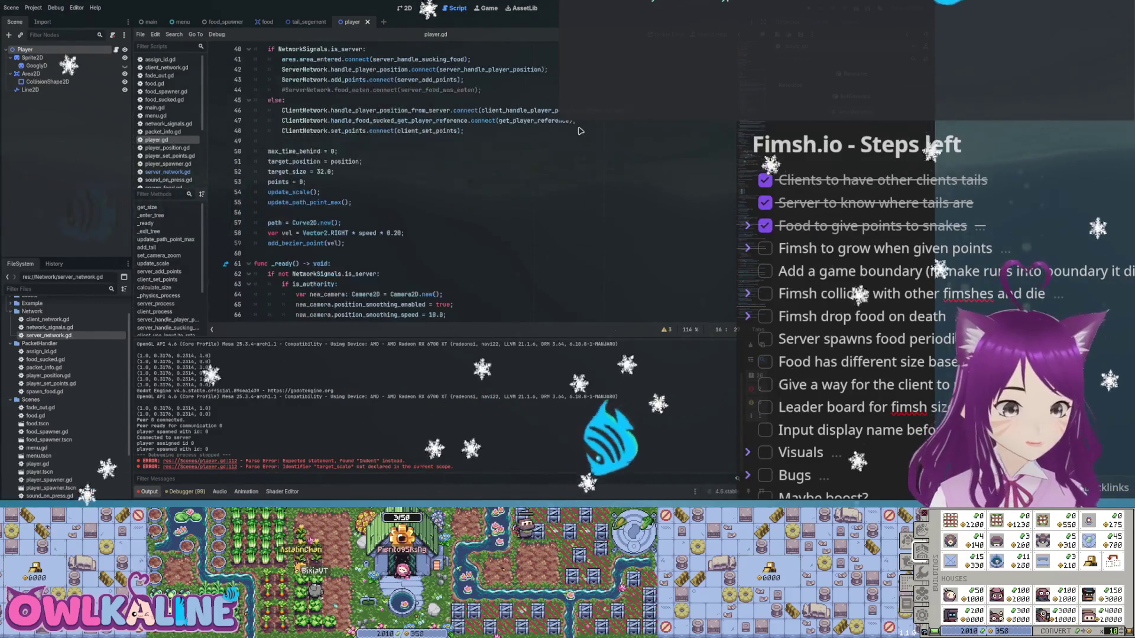
{"action": "scroll", "coordinate": [580, 131], "scroll_direction": "down", "scroll_amount": 8}
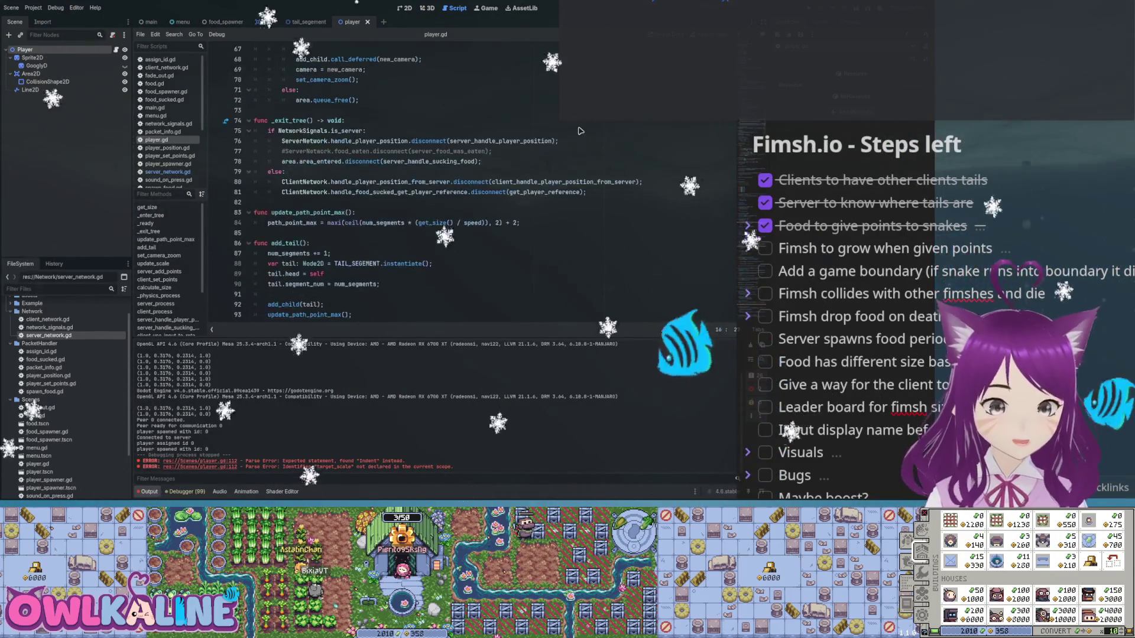
{"action": "scroll", "coordinate": [580, 131], "scroll_direction": "down", "scroll_amount": 8}
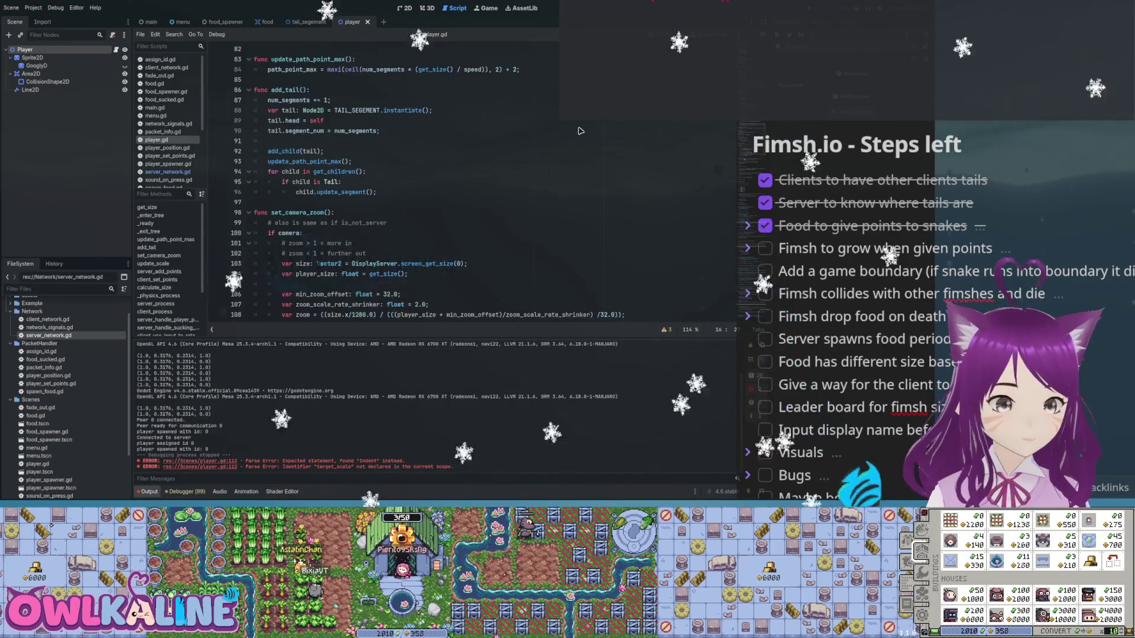
{"action": "scroll", "coordinate": [580, 130], "scroll_direction": "down", "scroll_amount": 2}
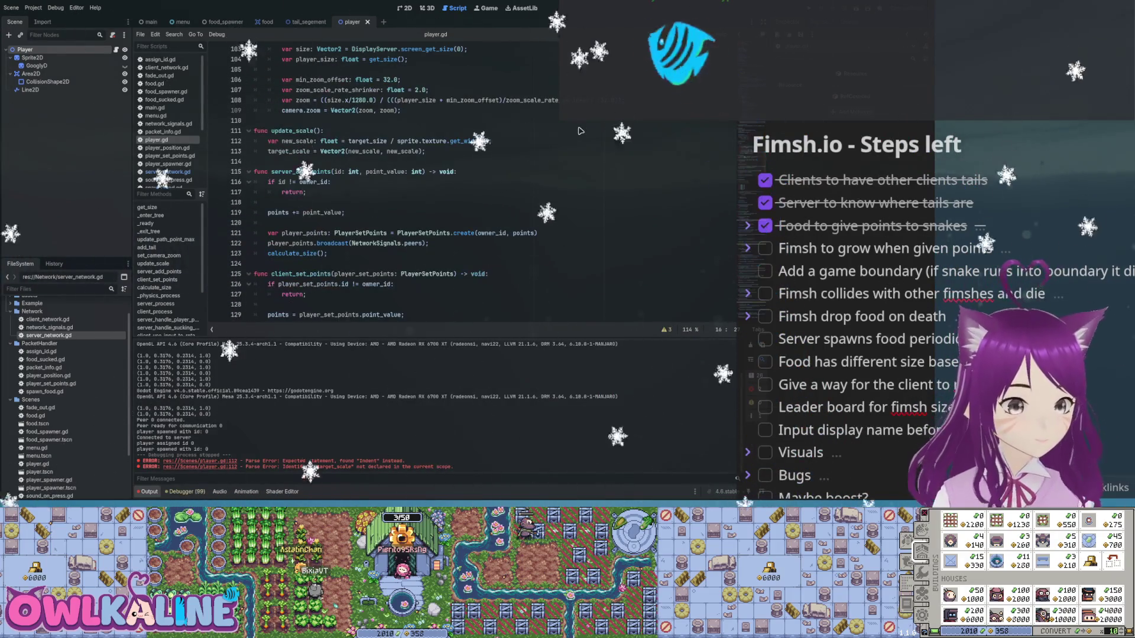
{"action": "scroll", "coordinate": [580, 131], "scroll_direction": "down", "scroll_amount": 2}
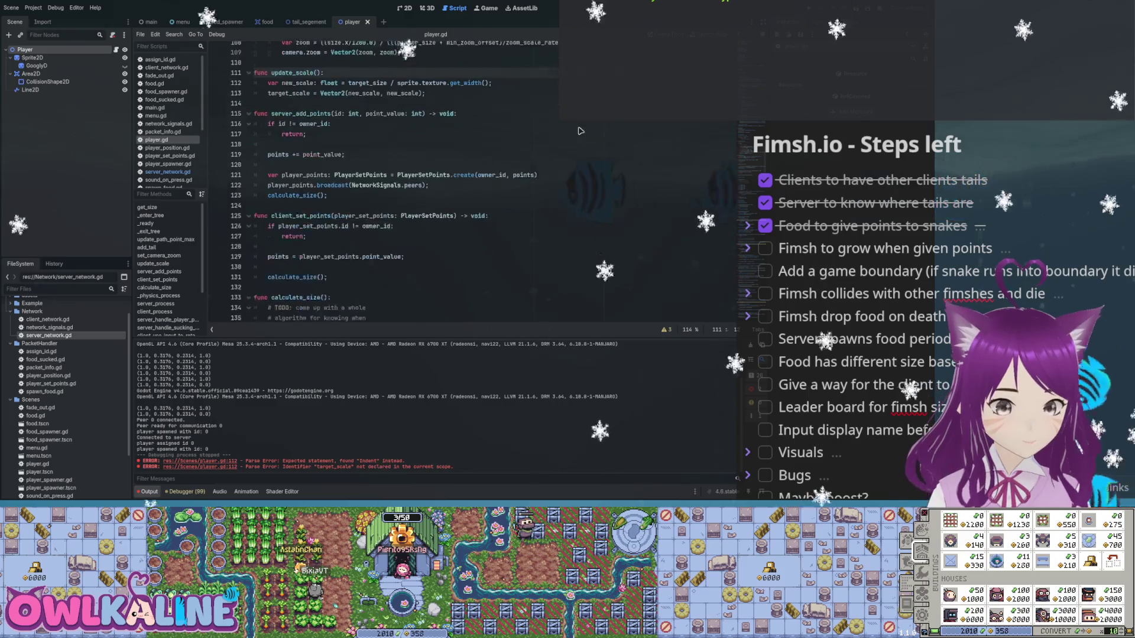
{"action": "scroll", "coordinate": [580, 131], "scroll_direction": "down", "scroll_amount": 1}
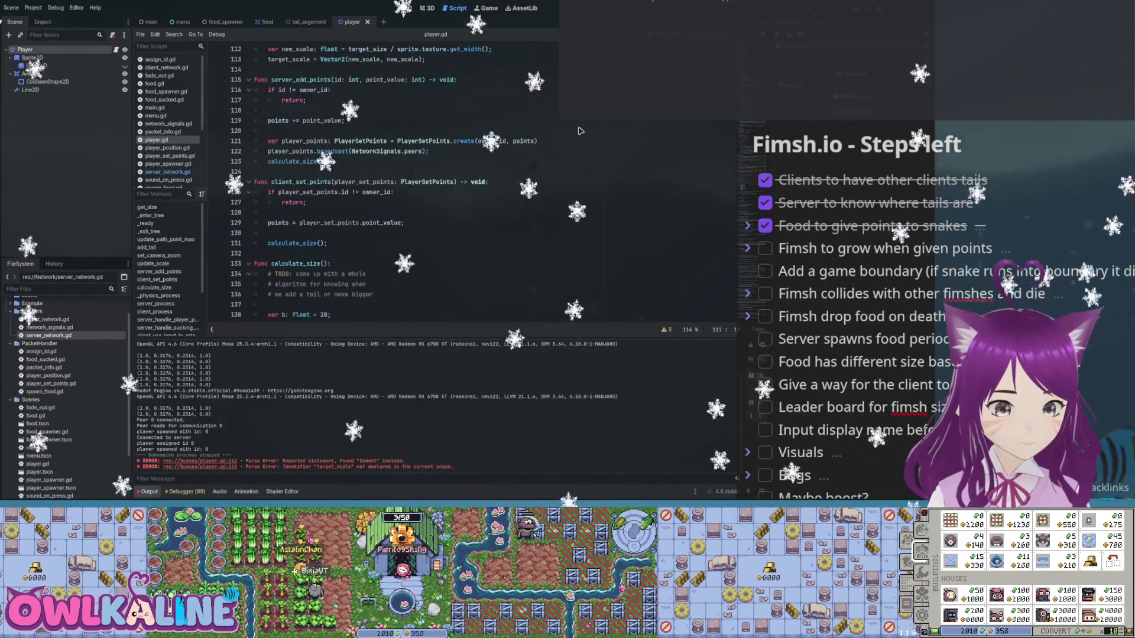
{"action": "scroll", "coordinate": [580, 131], "scroll_direction": "down", "scroll_amount": 4}
{"action": "scroll", "coordinate": [580, 130], "scroll_direction": "down", "scroll_amount": 9}
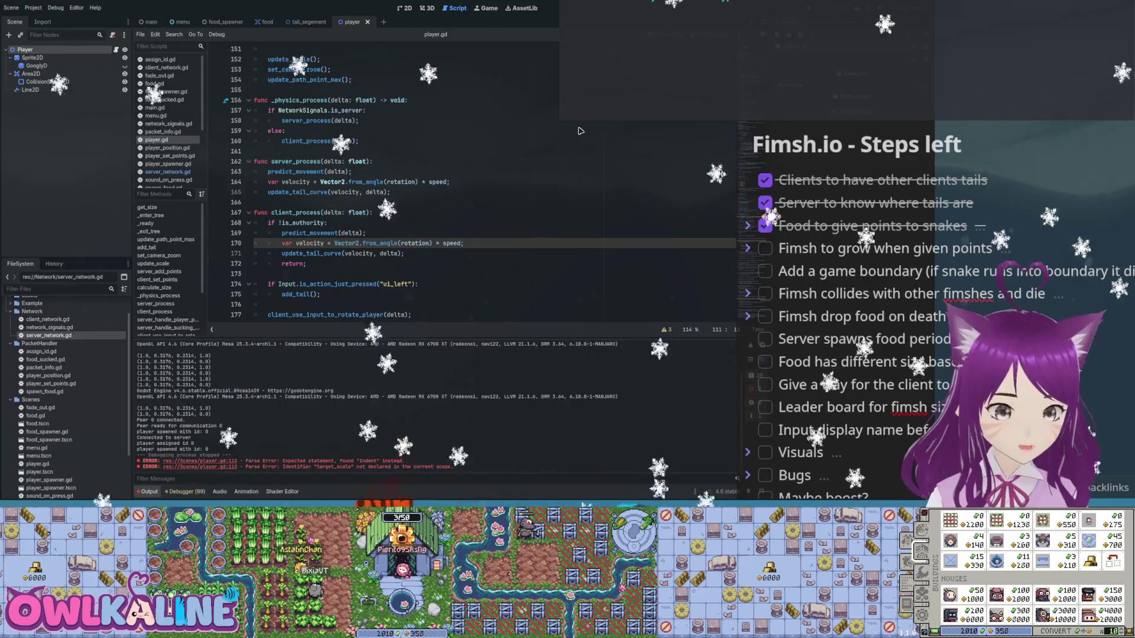
{"action": "scroll", "coordinate": [580, 130], "scroll_direction": "down", "scroll_amount": 2}
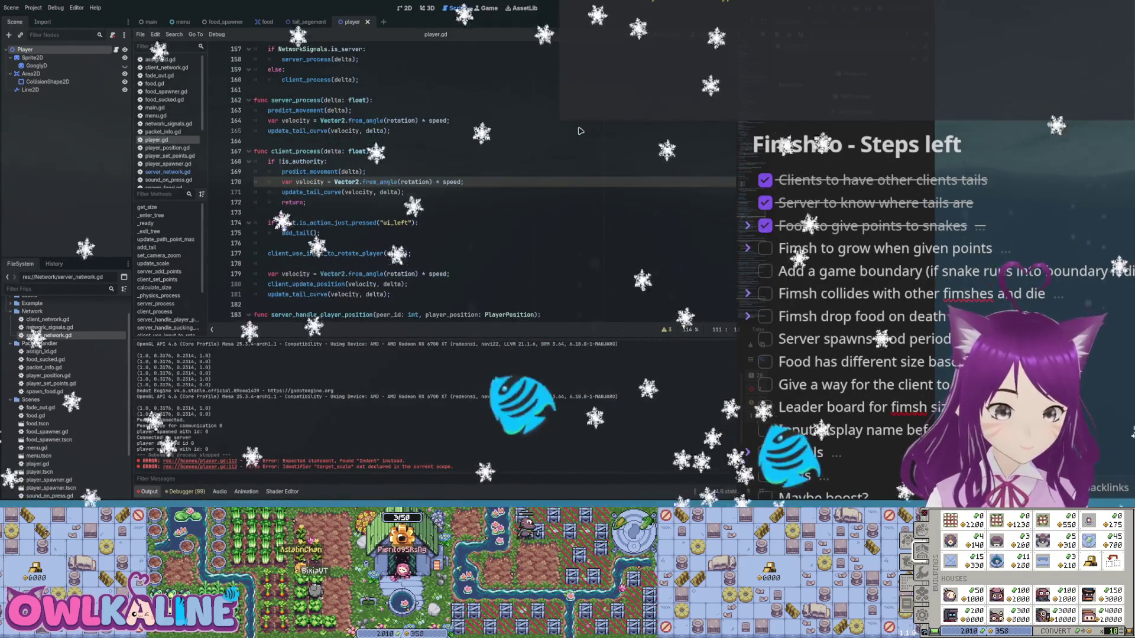
{"action": "scroll", "coordinate": [580, 131], "scroll_direction": "down", "scroll_amount": 1}
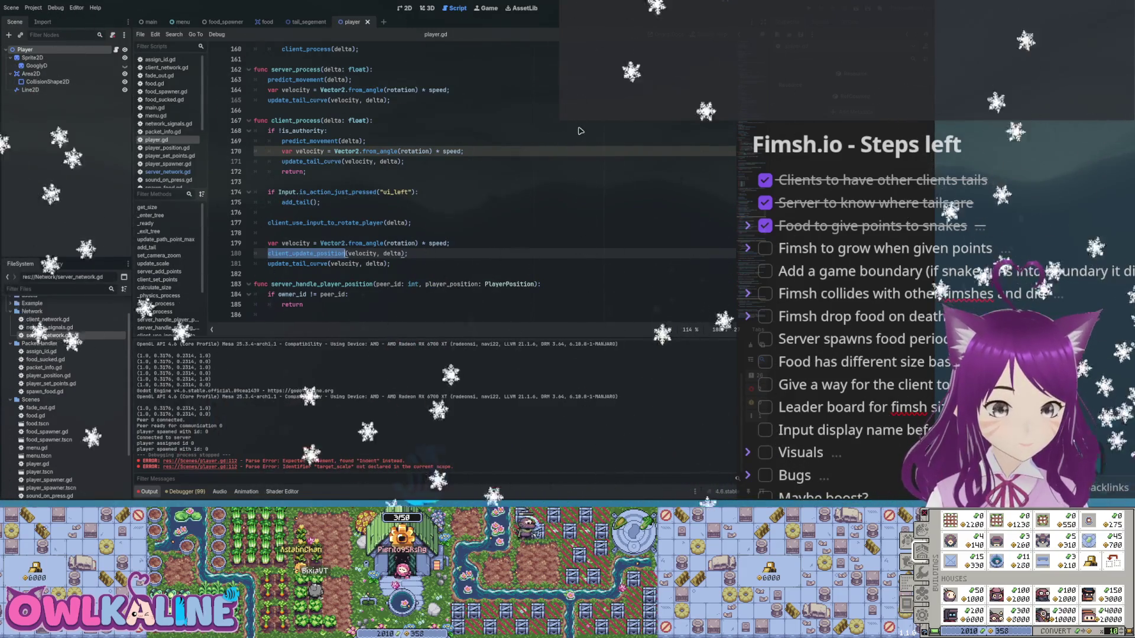
{"action": "scroll", "coordinate": [580, 131], "scroll_direction": "down", "scroll_amount": 2}
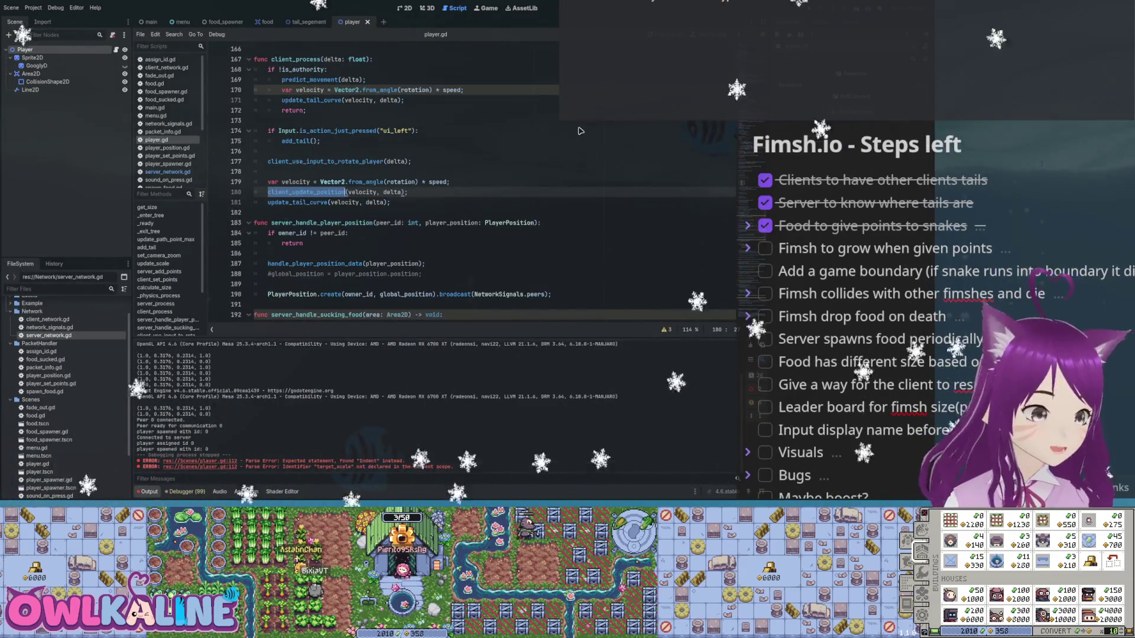
{"action": "scroll", "coordinate": [580, 131], "scroll_direction": "down", "scroll_amount": 2}
{"action": "scroll", "coordinate": [580, 130], "scroll_direction": "down", "scroll_amount": 11}
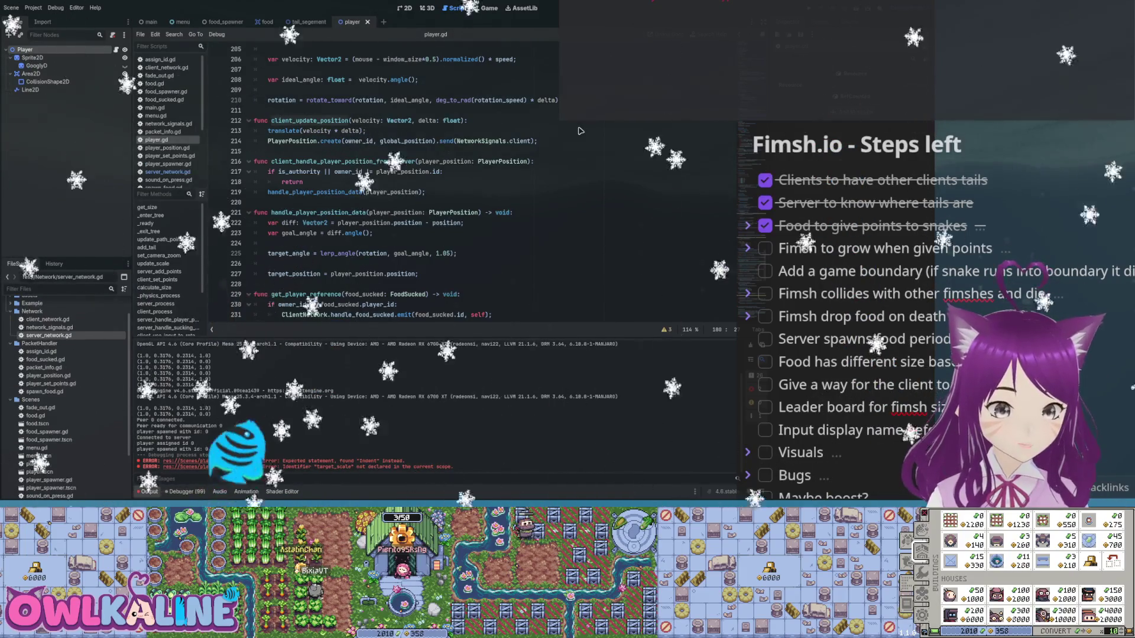
{"action": "scroll", "coordinate": [580, 130], "scroll_direction": "up", "scroll_amount": 11}
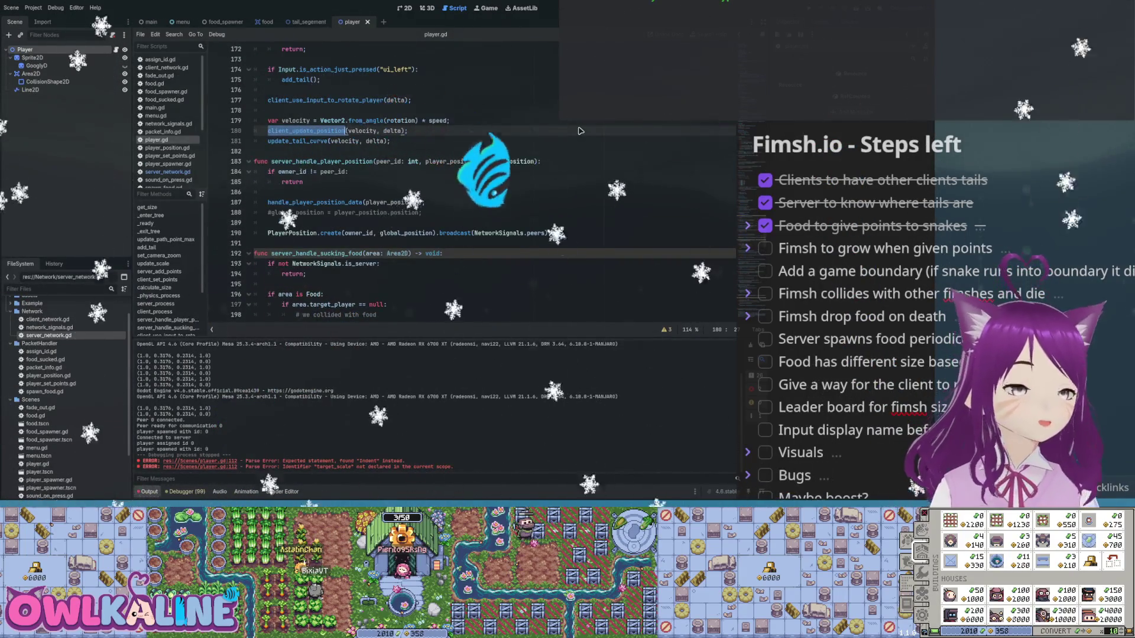
{"action": "key", "text": "ctrl+z"}
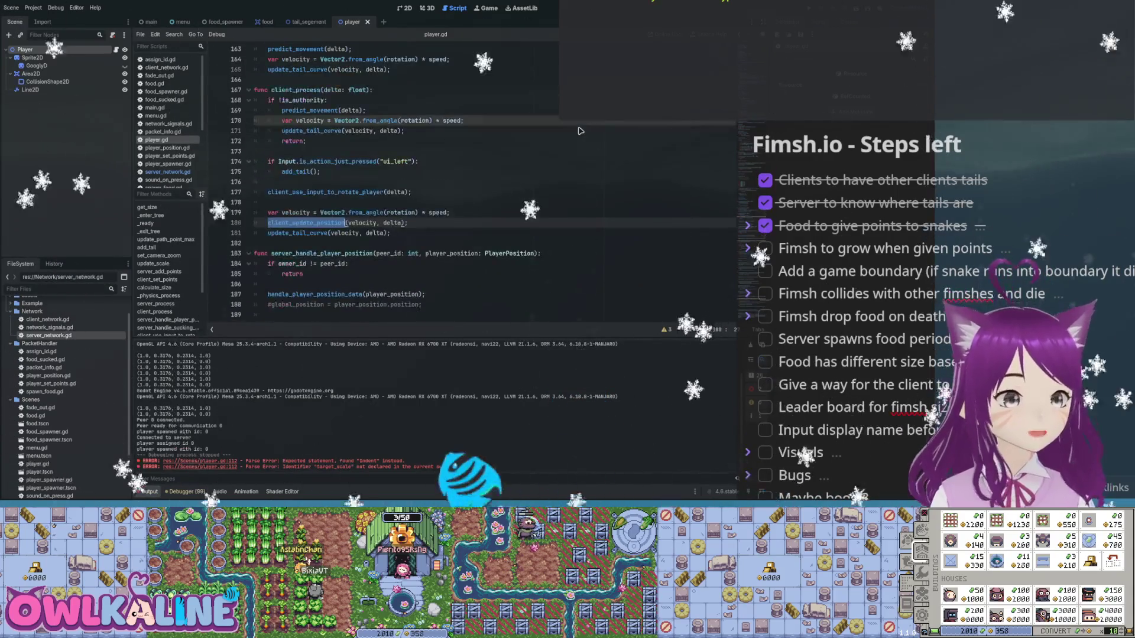
- Search player.gd for predict_movement and jump to its definition at line 242
{"action": "key", "text": "ctrl+f"}
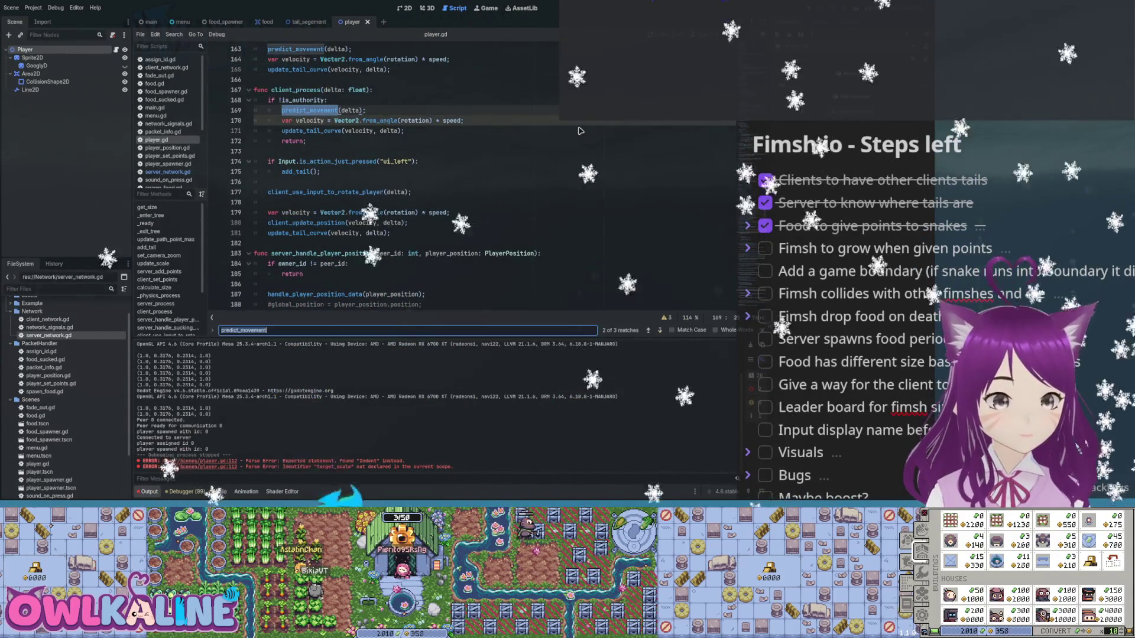
{"action": "key", "text": "Return"}
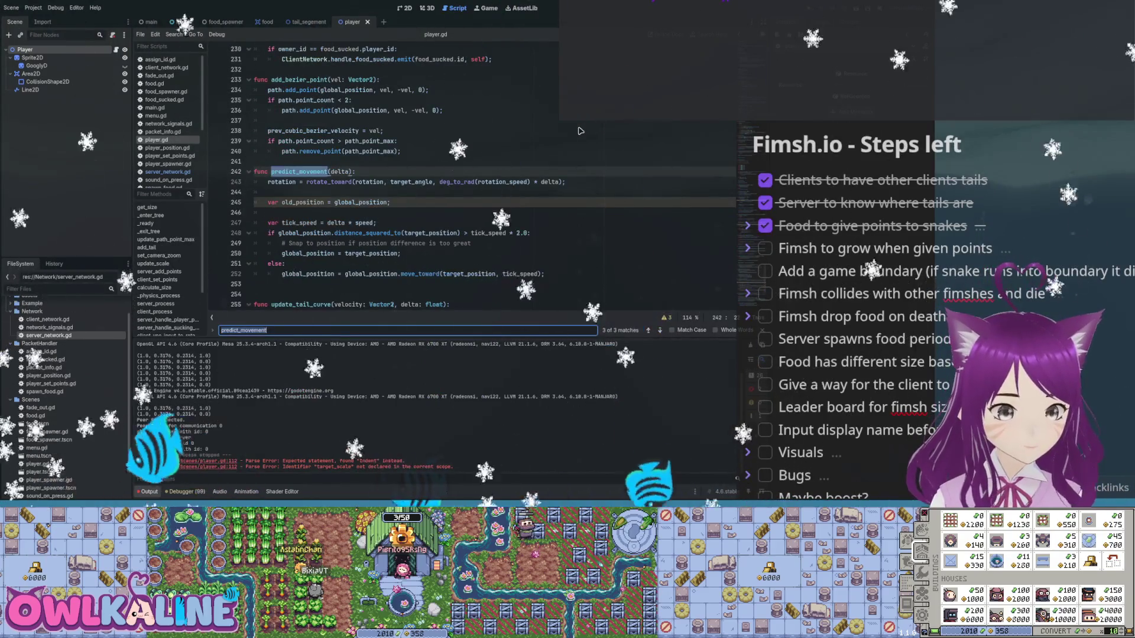
{"action": "scroll", "coordinate": [580, 131], "scroll_direction": "down", "scroll_amount": 1}
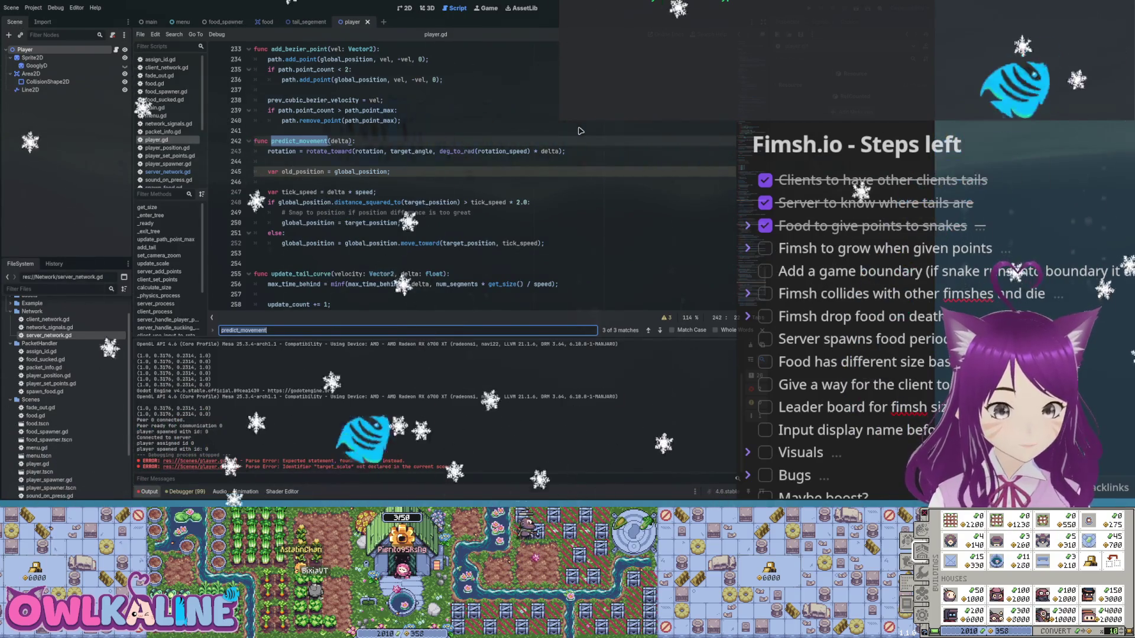
{"action": "scroll", "coordinate": [580, 130], "scroll_direction": "down", "scroll_amount": 1}
- Select the global_position move_toward line on line 252, then scroll back up to line 215
{"action": "left_click", "coordinate": [414, 222]}
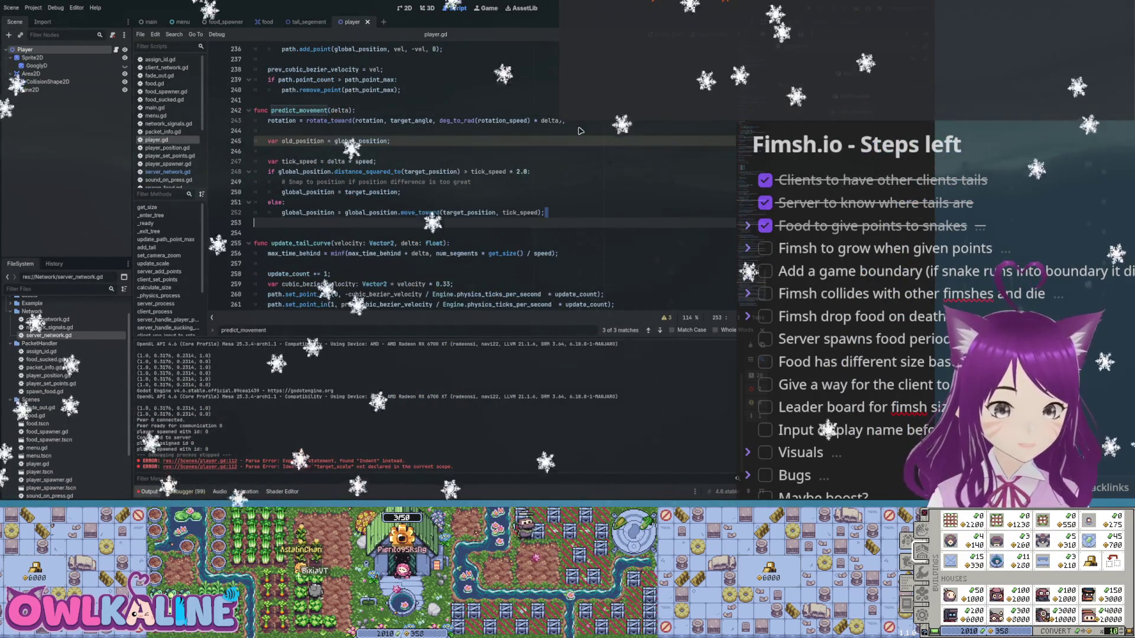
{"action": "key", "text": "Up"}
{"action": "key", "text": "End"}
{"action": "key", "text": "shift+Home"}
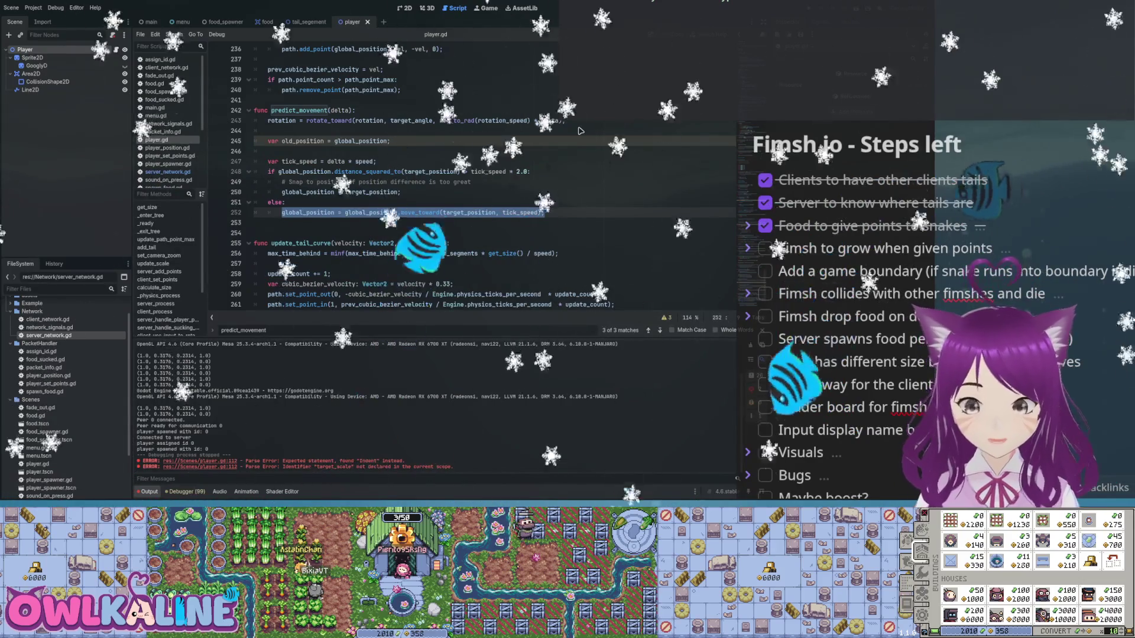
{"action": "scroll", "coordinate": [580, 130], "scroll_direction": "up", "scroll_amount": 1}
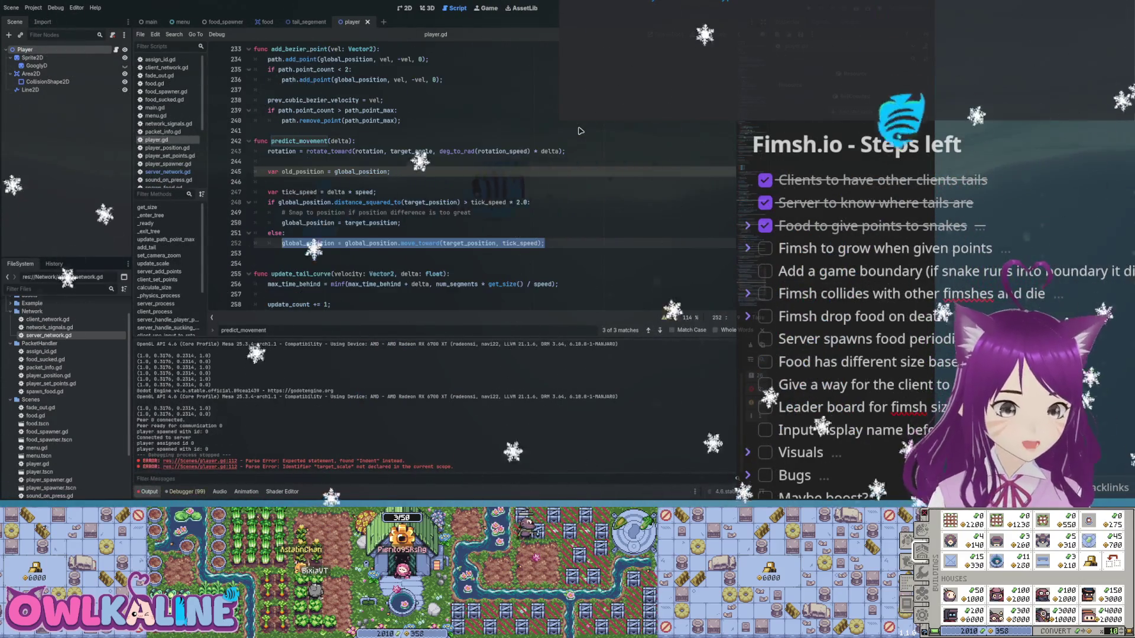
{"action": "scroll", "coordinate": [580, 130], "scroll_direction": "up", "scroll_amount": 11}
{"action": "scroll", "coordinate": [580, 130], "scroll_direction": "up", "scroll_amount": 13}
{"action": "scroll", "coordinate": [580, 130], "scroll_direction": "down", "scroll_amount": 12}
{"action": "scroll", "coordinate": [580, 130], "scroll_direction": "down", "scroll_amount": 4}
{"action": "scroll", "coordinate": [580, 130], "scroll_direction": "down", "scroll_amount": 2}
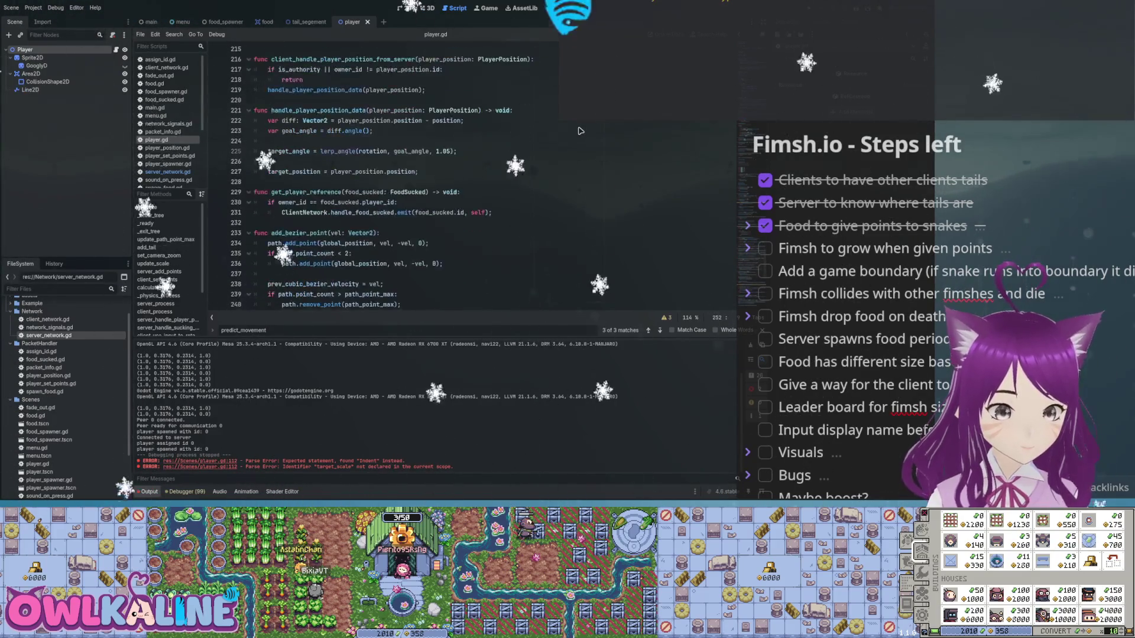
- Add a new function header lerp_size_over_time(delta: float)
{"action": "key", "text": "Return"}
{"action": "key", "text": "Return"}
{"action": "key", "text": "Up"}
{"action": "type", "text": "func"}
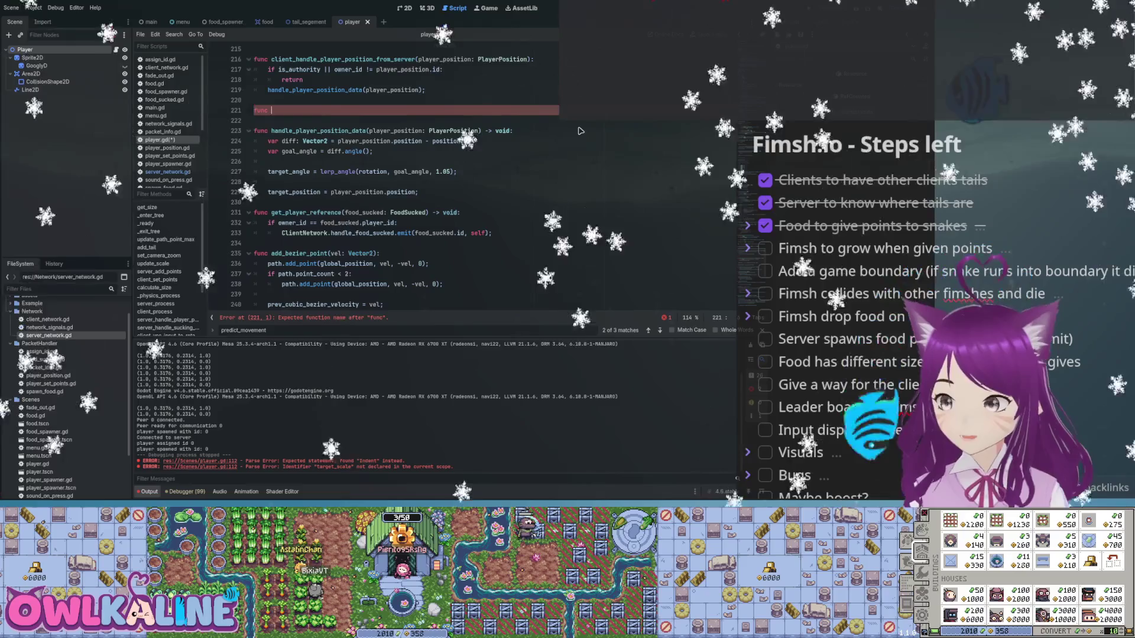
{"action": "type", "text": "ler"}
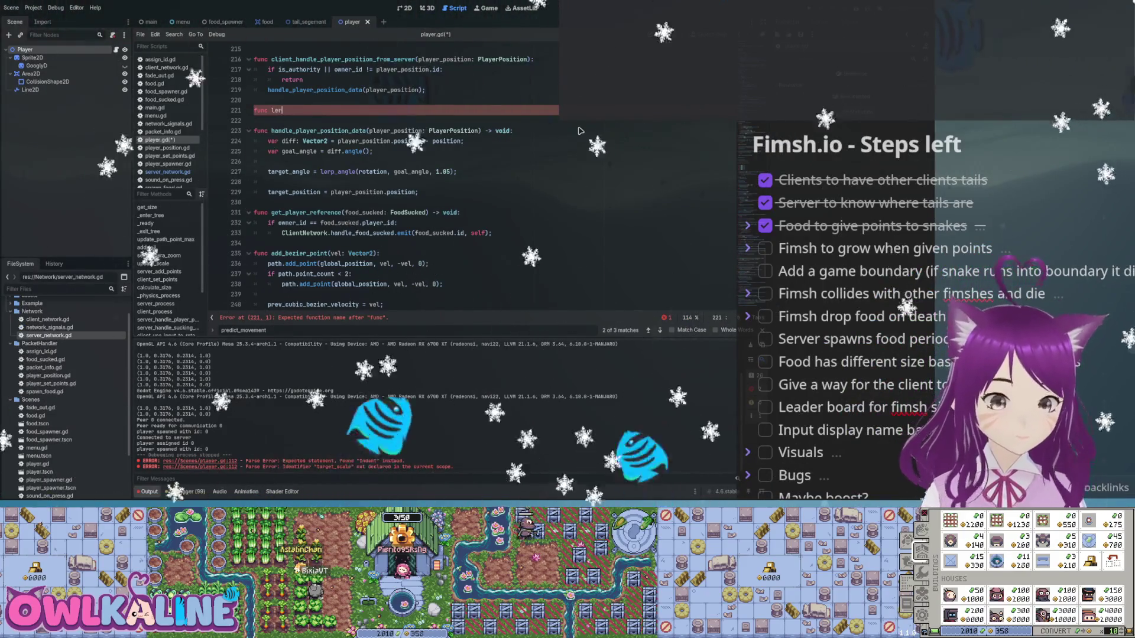
{"action": "type", "text": "p_size_o"}
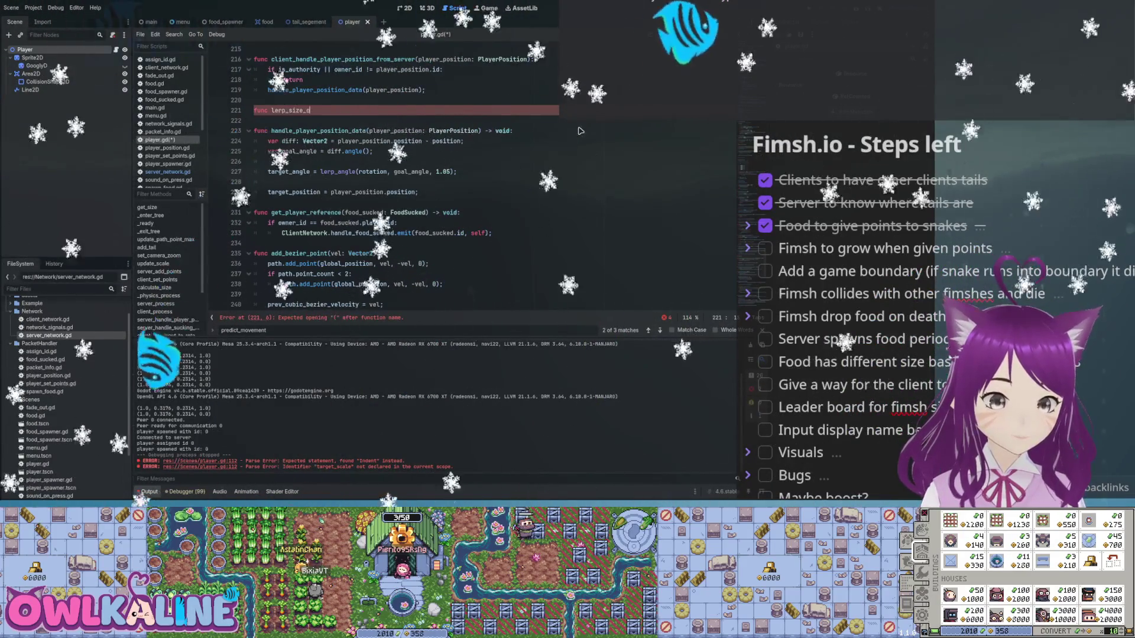
{"action": "type", "text": "ver_time()delta: fl"}
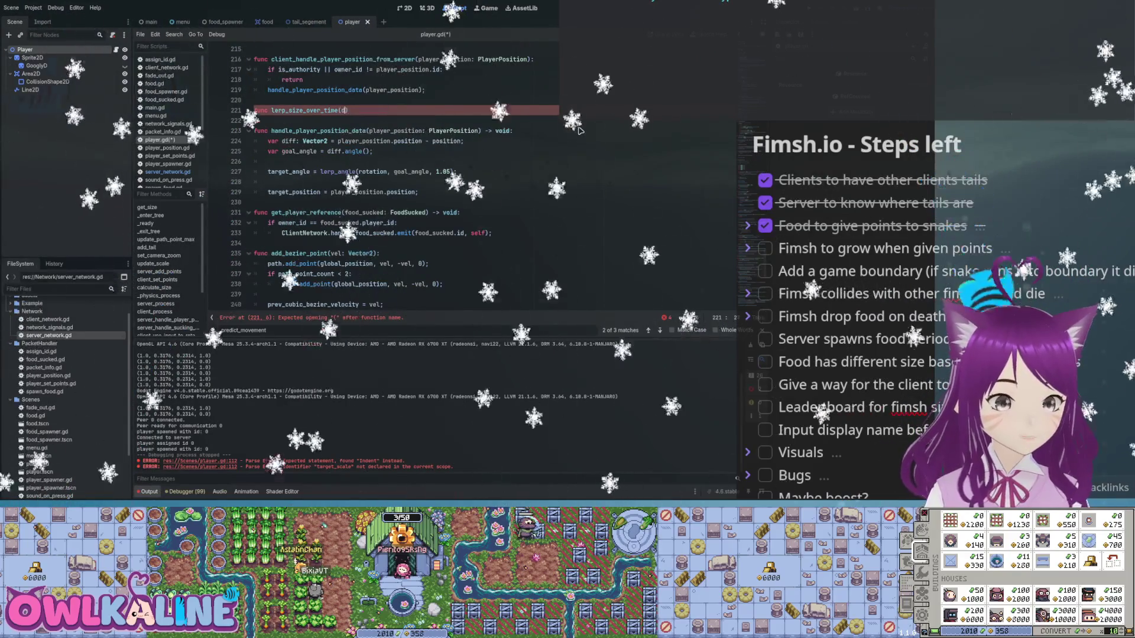
{"action": "type", "text": ":"}
{"action": "key", "text": "Return"}
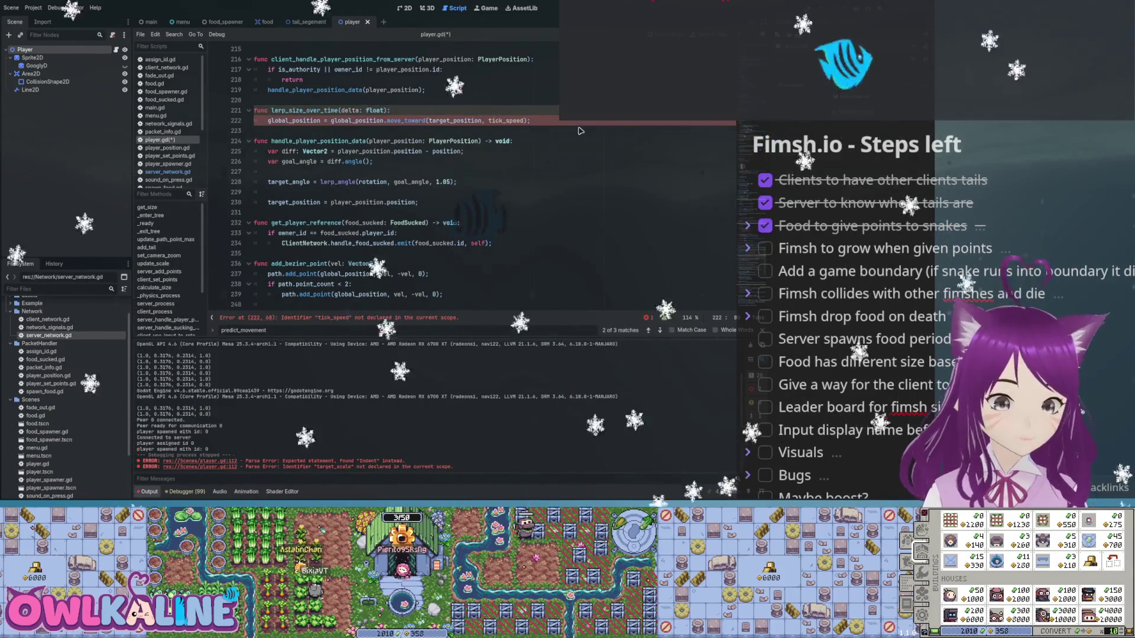
- Make the function body move scale toward target_scale
{"action": "key", "text": "ctrl+shift+Right"}
{"action": "type", "text": "le"}
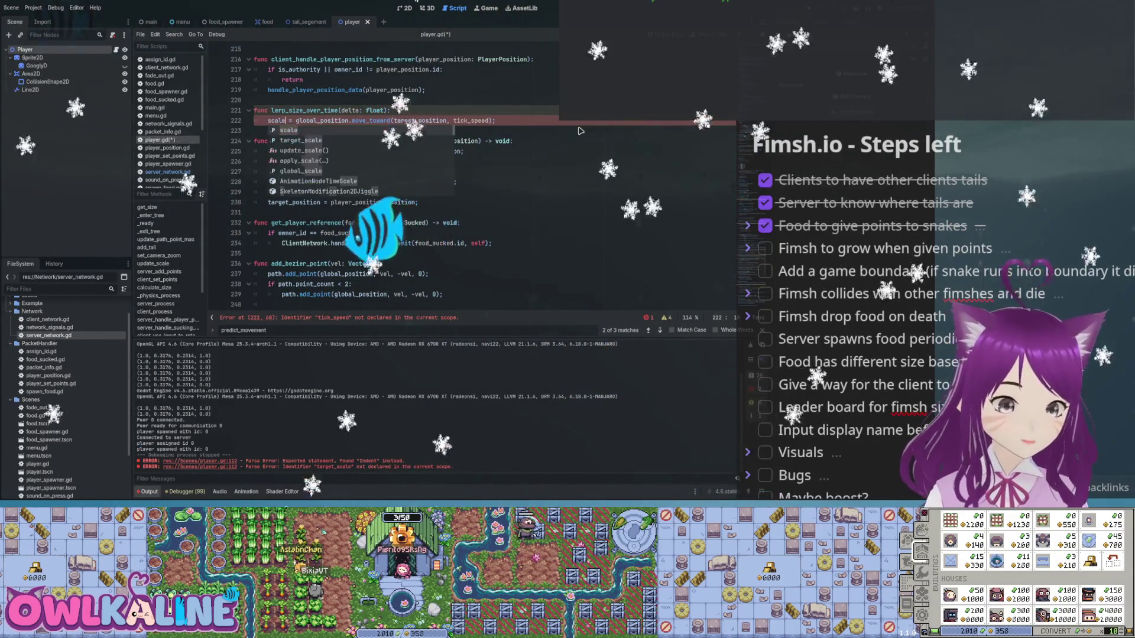
{"action": "key", "text": "Right"}
{"action": "key", "text": "Right"}
{"action": "key", "text": "Right"}
{"action": "key", "text": "ctrl+shift+Right"}
{"action": "type", "text": "scale = scale"}
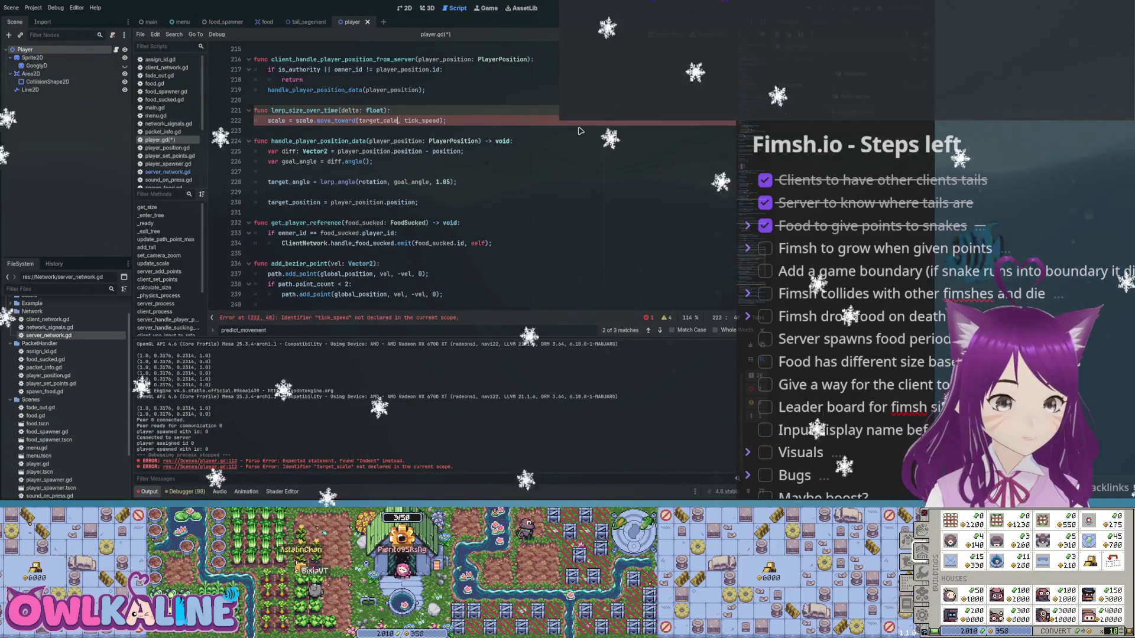
{"action": "key", "text": "Return"}
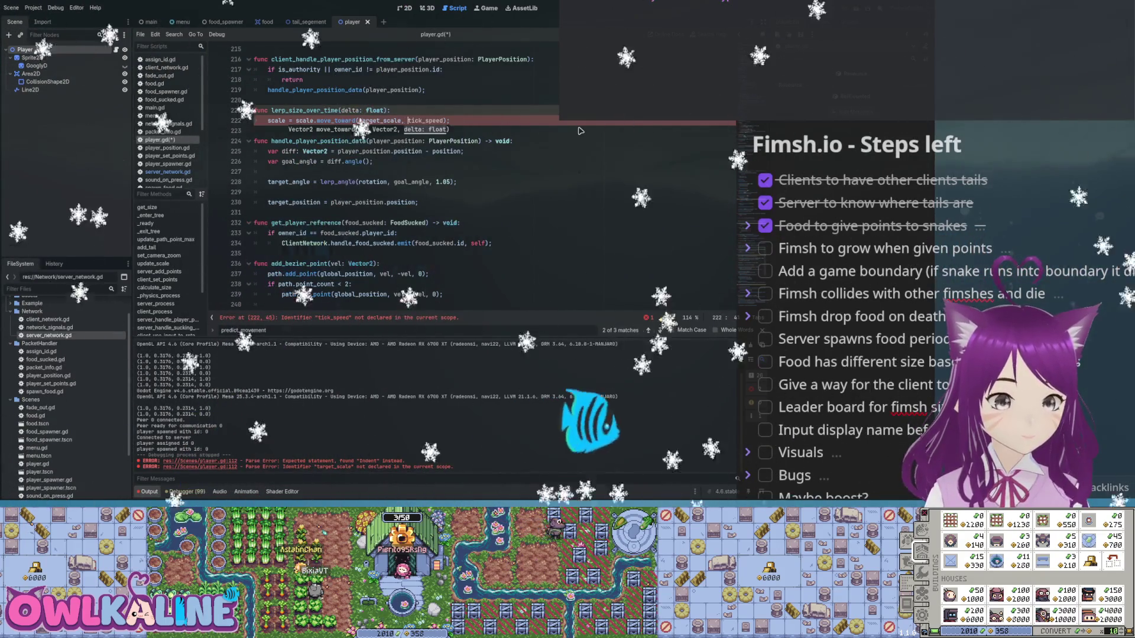
- Use delta * grow_speed as the move_toward step and save player.gd
{"action": "key", "text": "ctrl+shift+Left"}
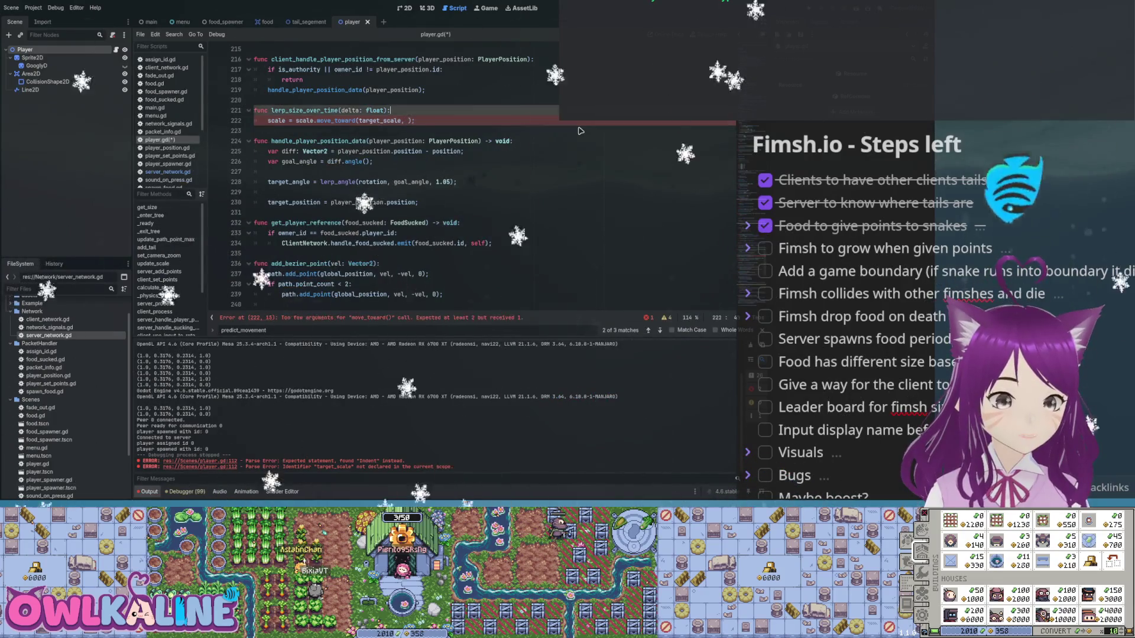
{"action": "key", "text": "Return"}
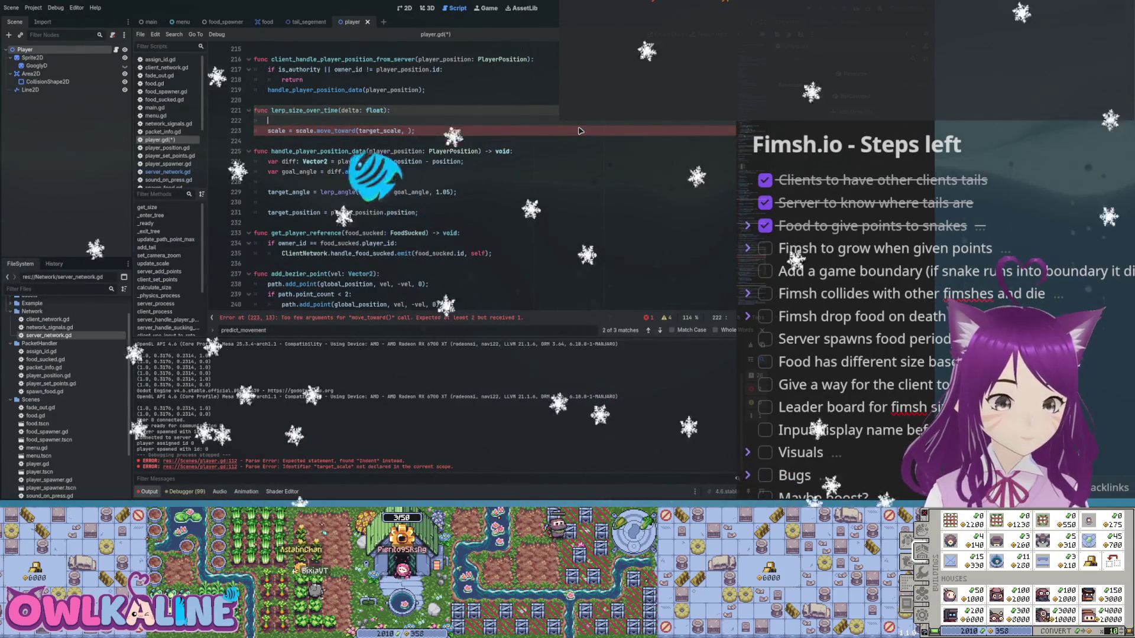
{"action": "type", "text": "vard"}
{"action": "type", "text": "_speed = delta "}
{"action": "type", "text": "* grow_"}
{"action": "type", "text": "ed;"}
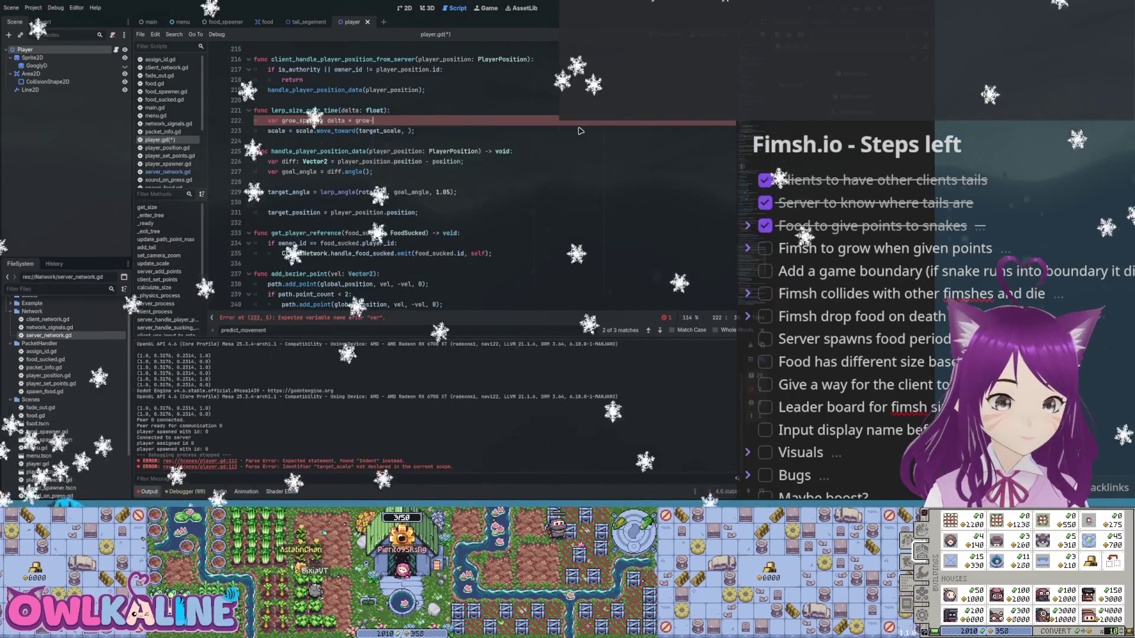
{"action": "key", "text": "Down"}
{"action": "key", "text": "End"}
{"action": "key", "text": "Left"}
{"action": "type", "text": "grow_speed"}
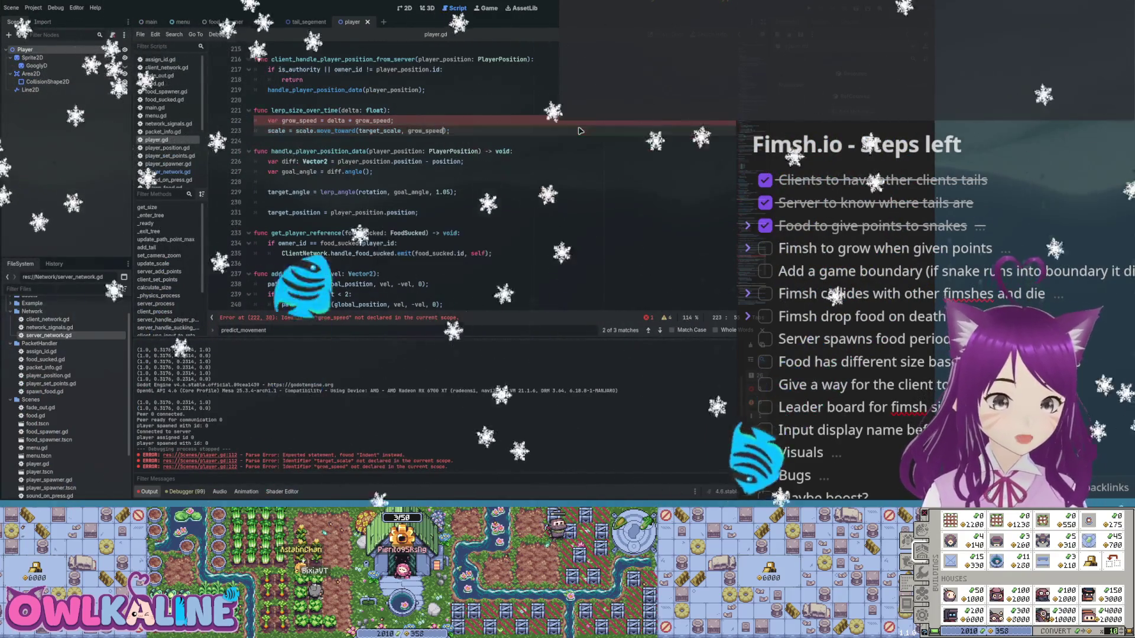
{"action": "key", "text": "ctrl+s"}
- Type the speed variable as float and inspect grow_speed's 'not declared' error on line 222
{"action": "key", "text": "Up"}
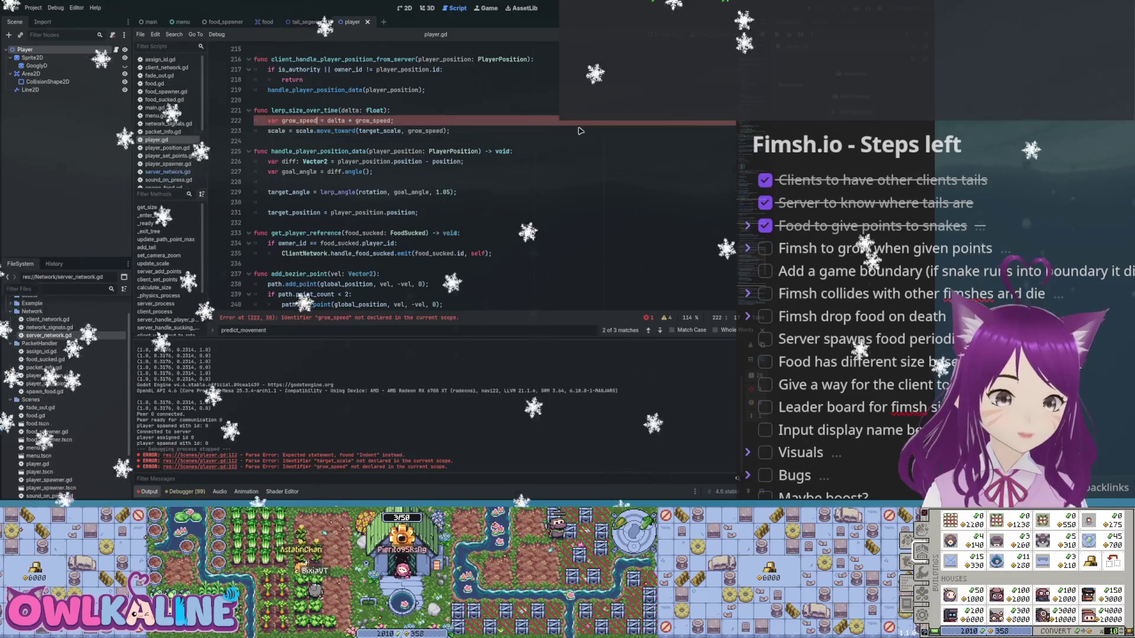
{"action": "type", "text": ": float"}
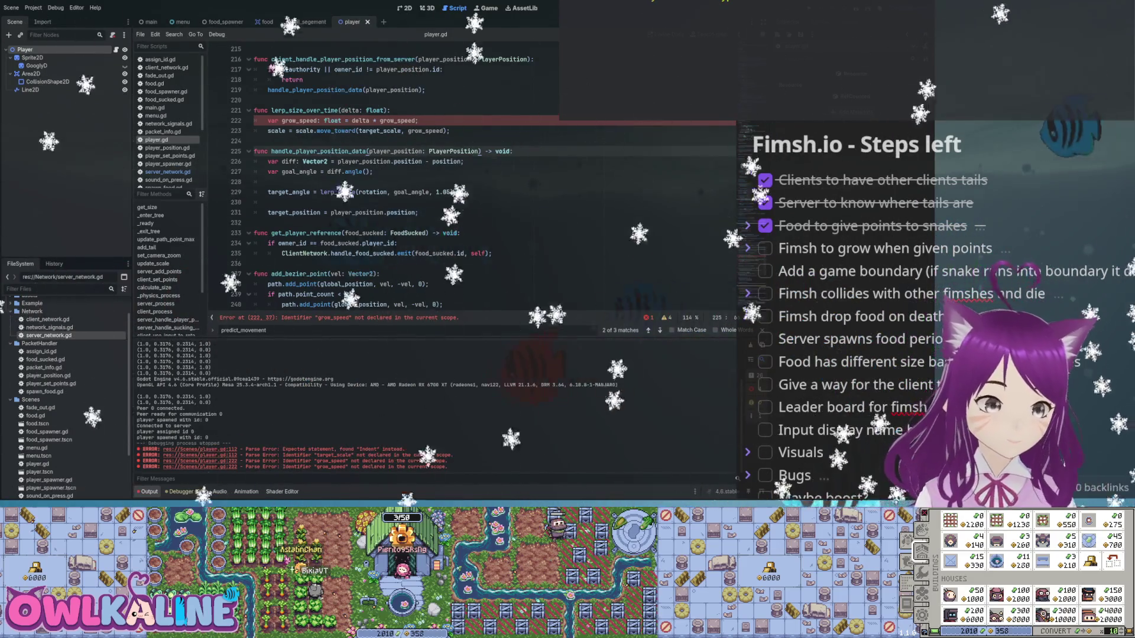
{"action": "double_click", "coordinate": [397, 120]}
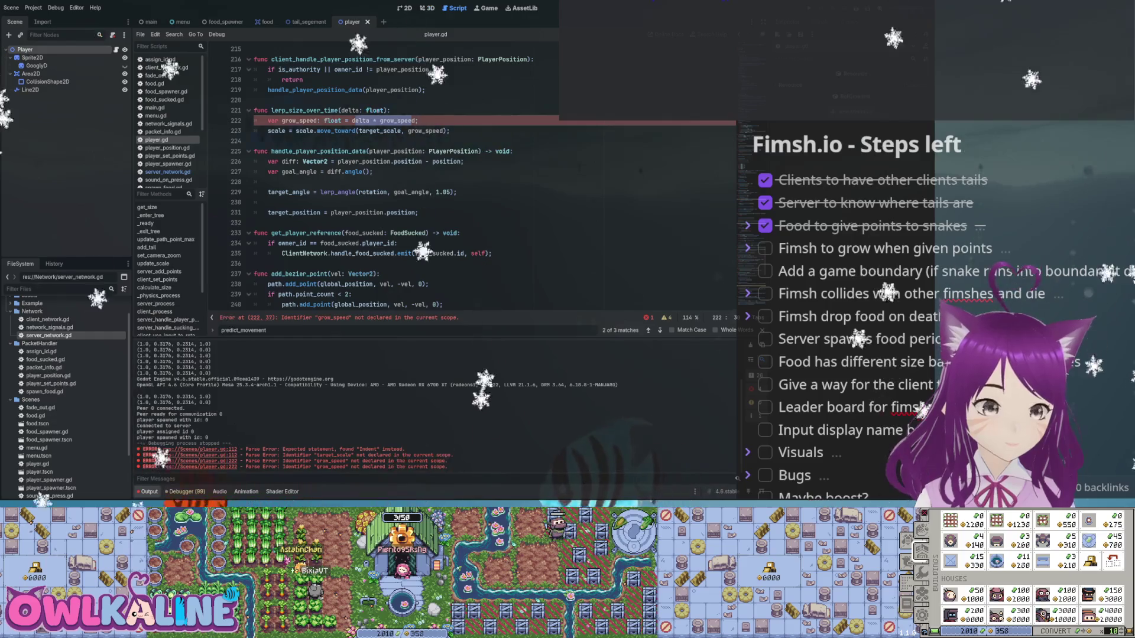
{"action": "double_click", "coordinate": [398, 120]}
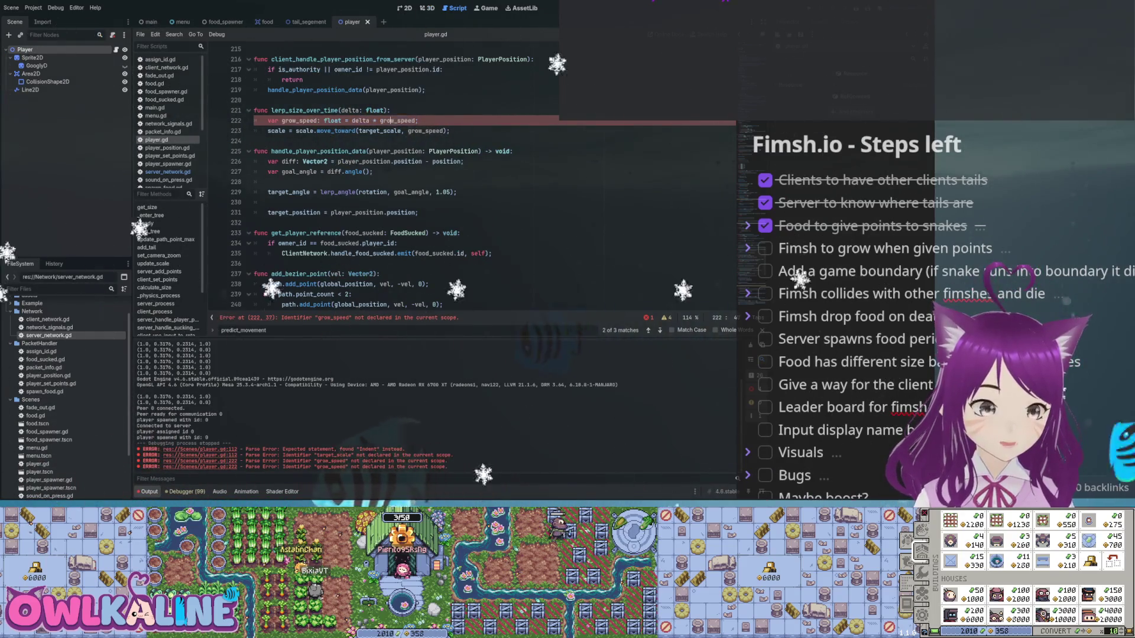
{"action": "scroll", "coordinate": [473, 177], "scroll_direction": "up", "scroll_amount": 20}
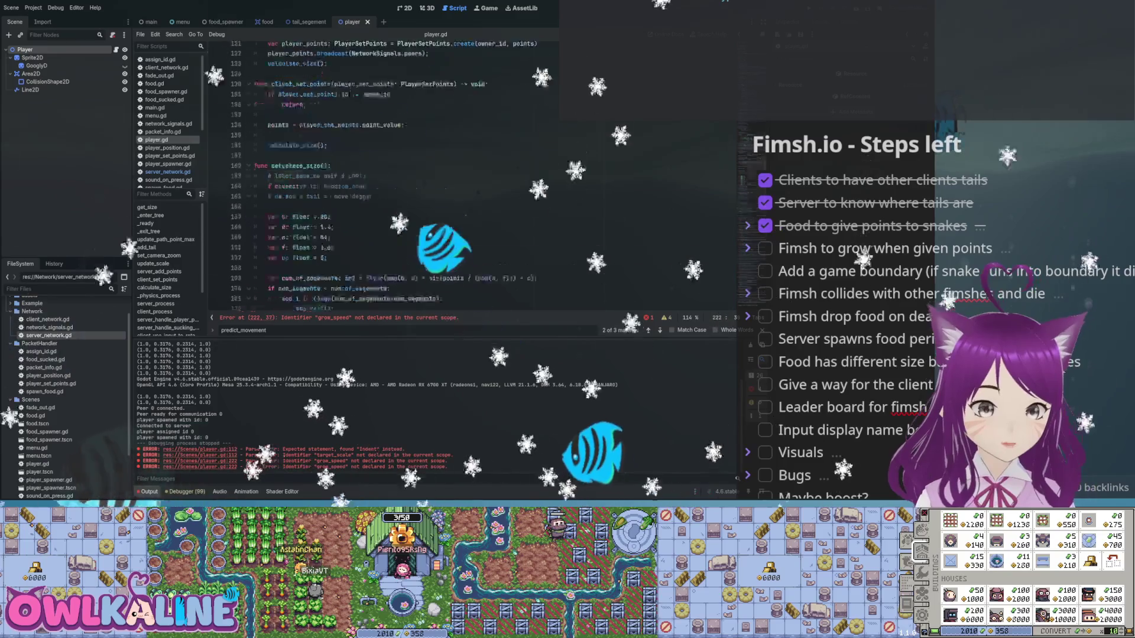
{"action": "left_click", "coordinate": [355, 130]}
{"action": "left_click", "coordinate": [401, 110]}
{"action": "key", "text": "Return"}
{"action": "type", "text": "#"}
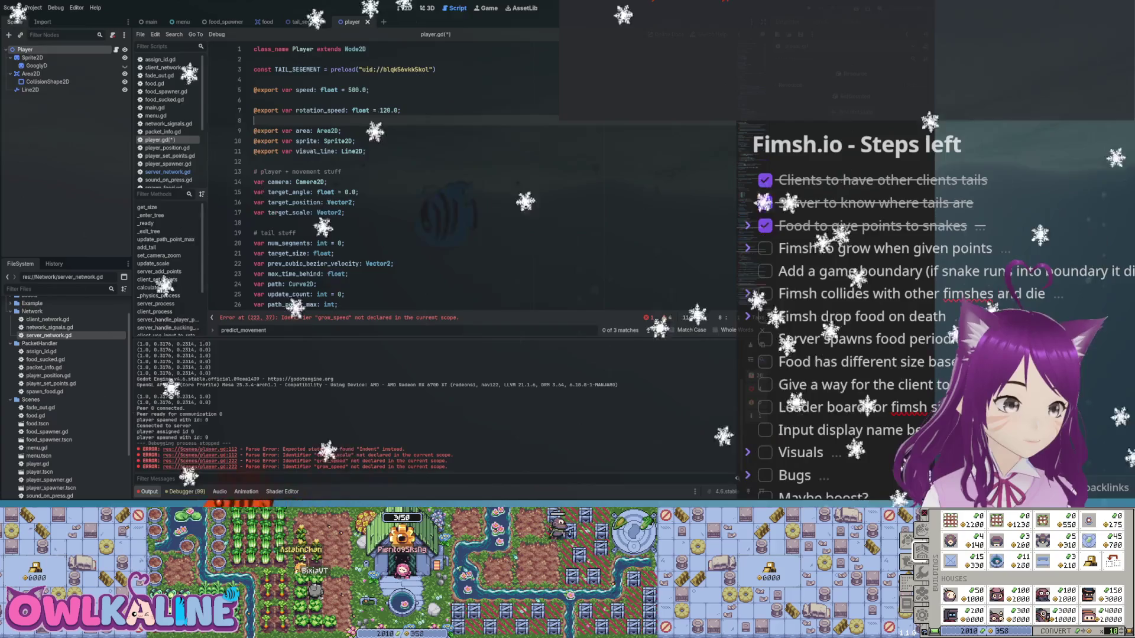
{"action": "key", "text": "BackSpace"}
{"action": "type", "text": "@export "}
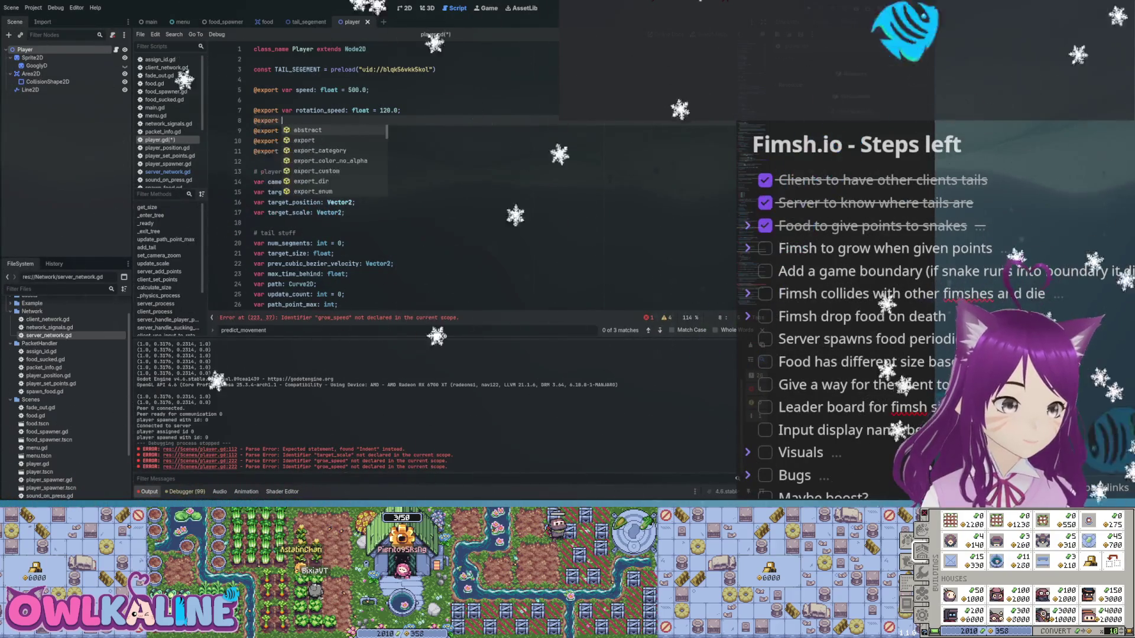
{"action": "type", "text": "var grow_speed: float = 1.0;"}
{"action": "key", "text": "Return"}
{"action": "key", "text": "Up"}
{"action": "key", "text": "Up"}
{"action": "key", "text": "Up"}
{"action": "key", "text": "BackSpace"}
{"action": "key", "text": "ctrl+s"}
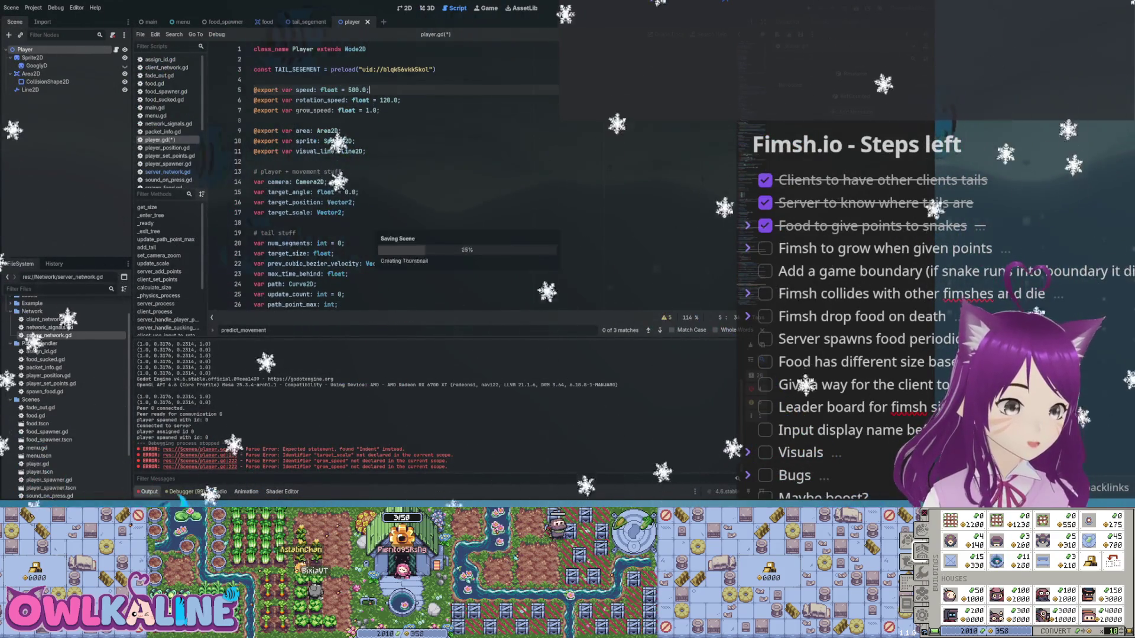
{"action": "scroll", "coordinate": [473, 177], "scroll_direction": "down", "scroll_amount": 8}
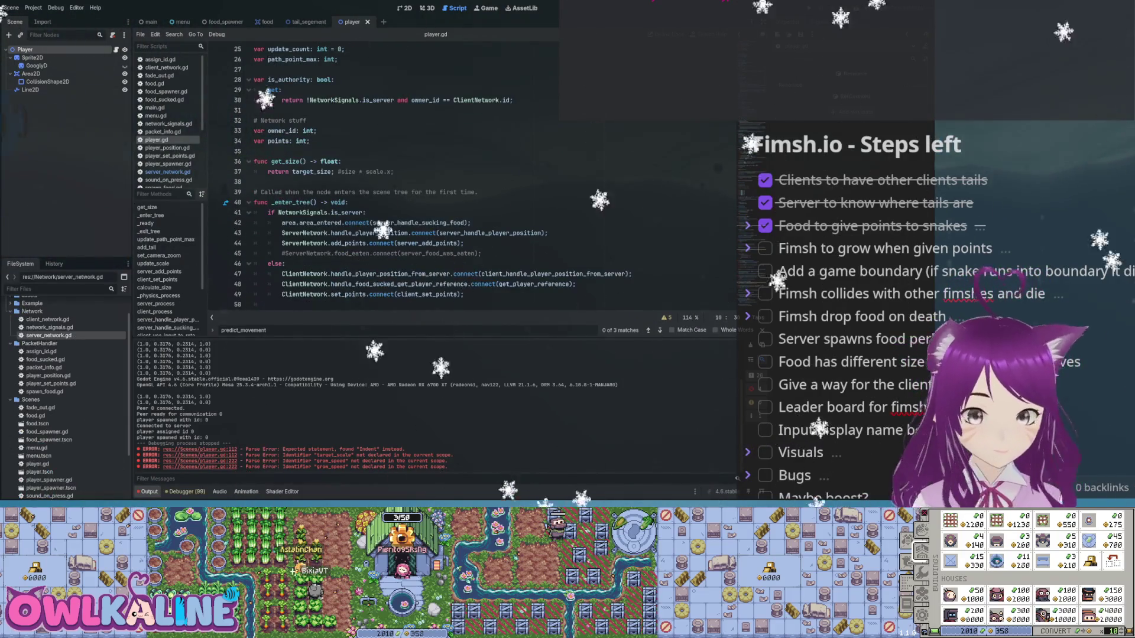
{"action": "key", "text": "F5"}
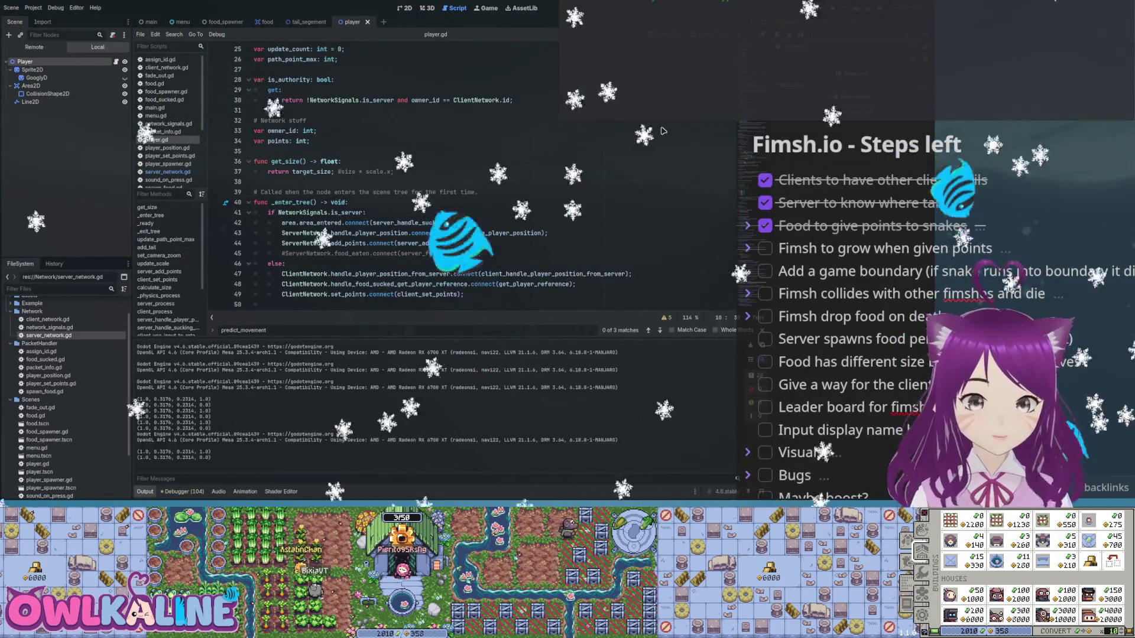
- Scroll through player.gd down to client_process after the test run
{"action": "scroll", "coordinate": [662, 130], "scroll_direction": "down", "scroll_amount": 10}
{"action": "scroll", "coordinate": [663, 131], "scroll_direction": "down", "scroll_amount": 19}
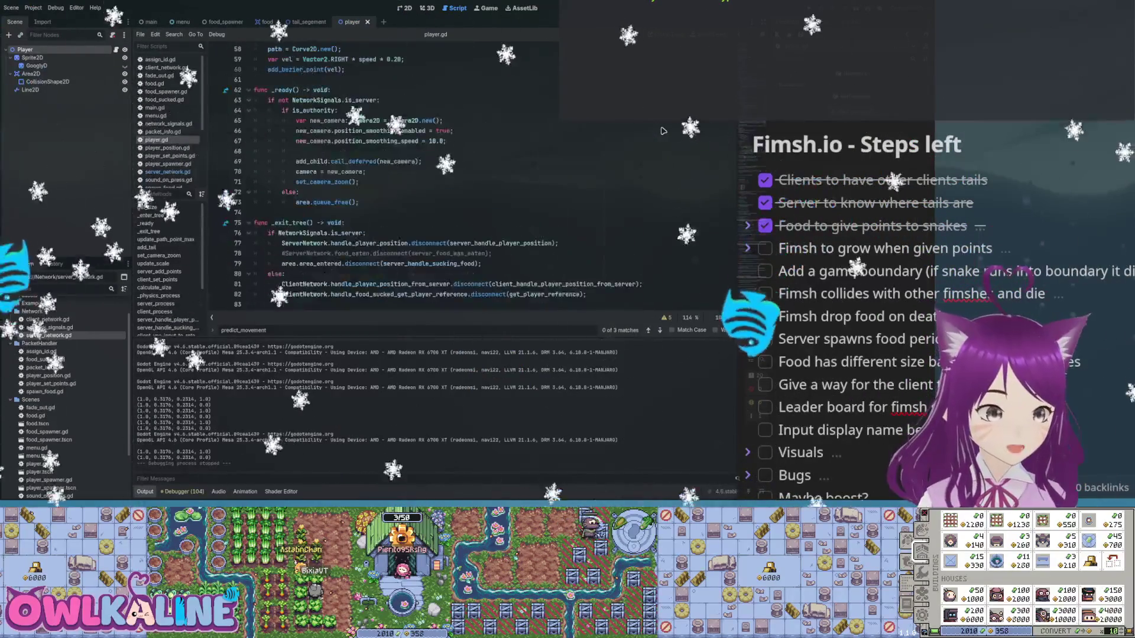
{"action": "scroll", "coordinate": [663, 131], "scroll_direction": "down", "scroll_amount": 4}
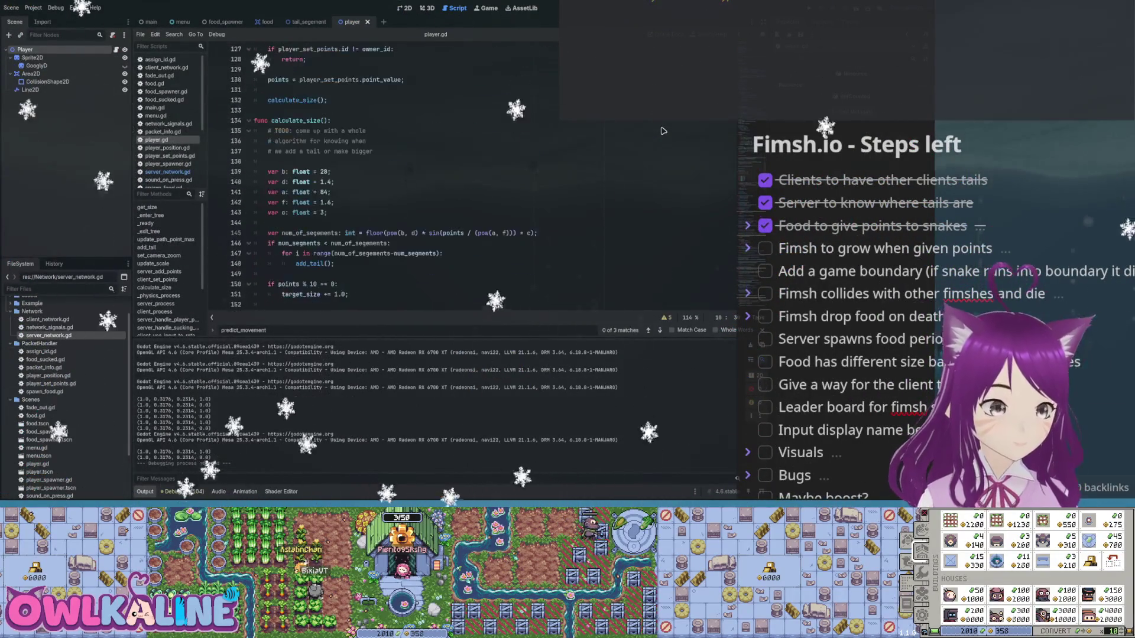
{"action": "scroll", "coordinate": [662, 130], "scroll_direction": "down", "scroll_amount": 11}
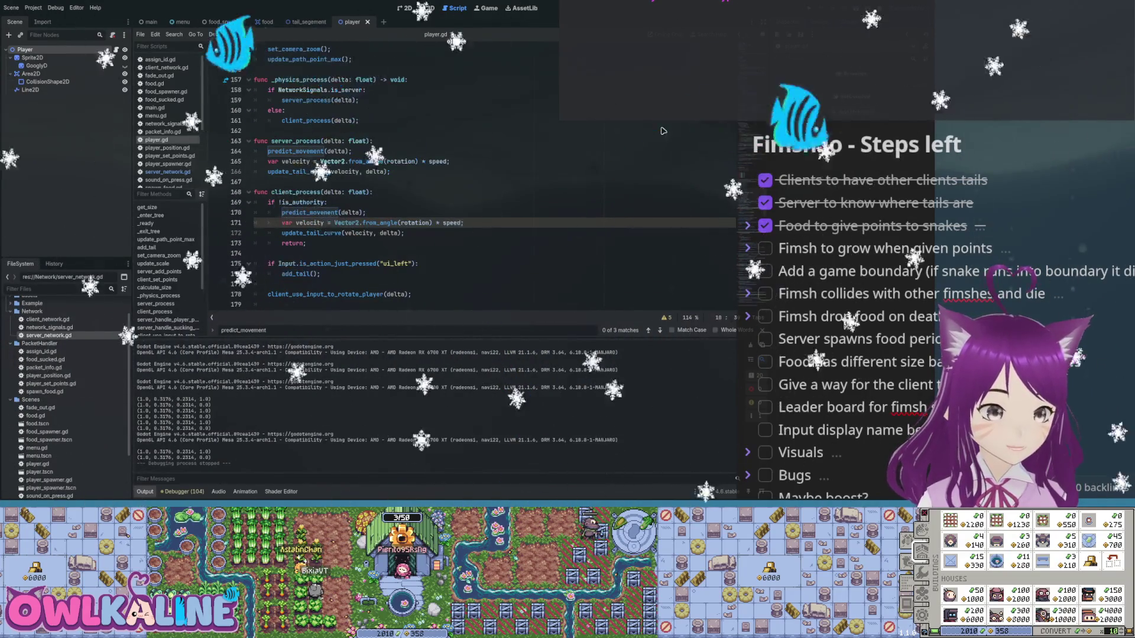
{"action": "scroll", "coordinate": [662, 131], "scroll_direction": "down", "scroll_amount": 3}
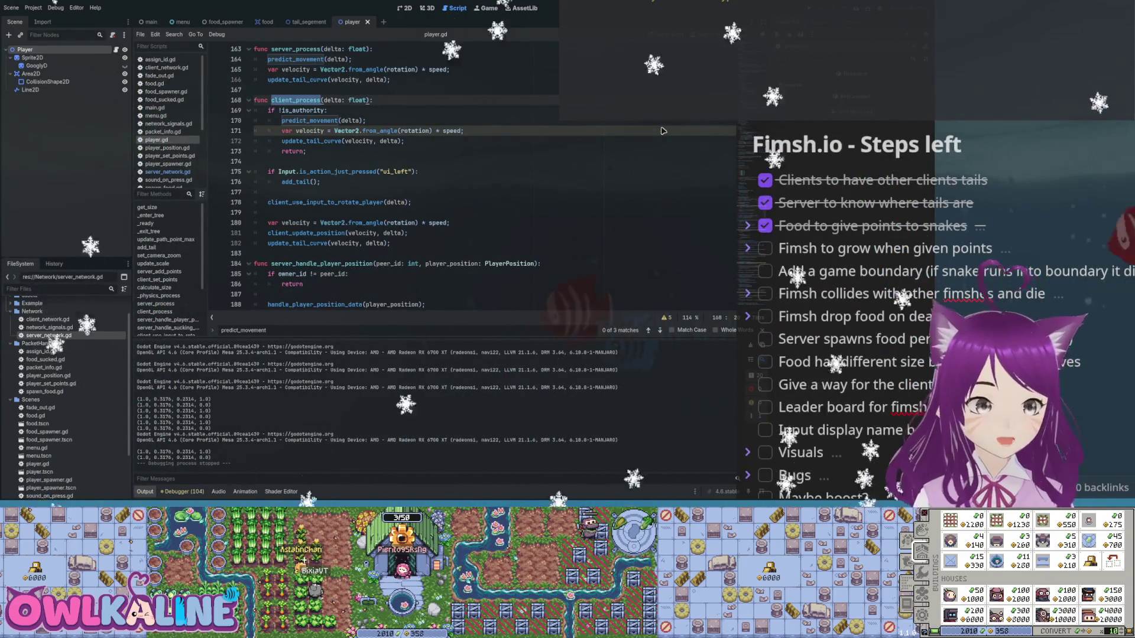
{"action": "scroll", "coordinate": [663, 131], "scroll_direction": "up", "scroll_amount": 1}
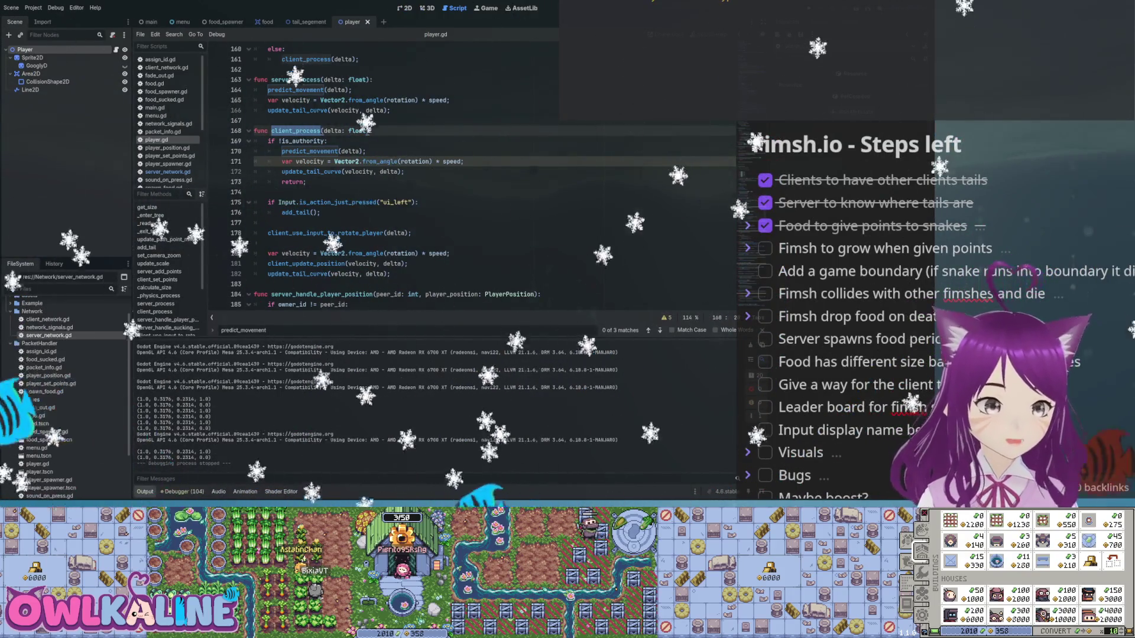
- Call lerp_size_over_time(delta) after the client/server branch, under a '# both client and server' comment
{"action": "left_click", "coordinate": [312, 151]}
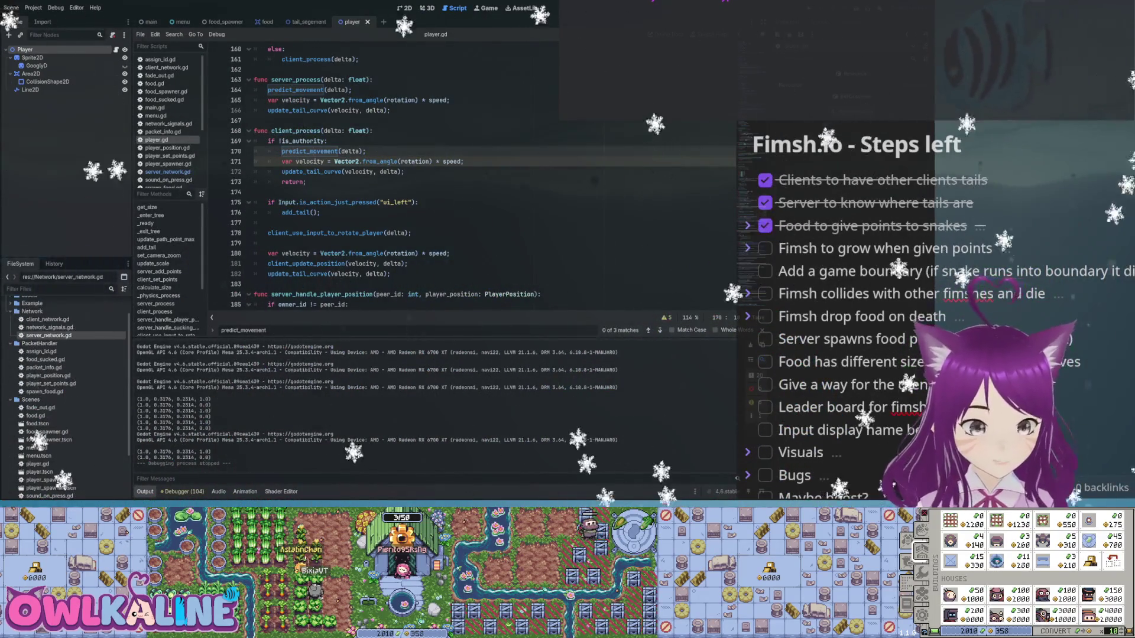
{"action": "scroll", "coordinate": [312, 151], "scroll_direction": "up", "scroll_amount": 2}
{"action": "scroll", "coordinate": [312, 151], "scroll_direction": "up", "scroll_amount": 2}
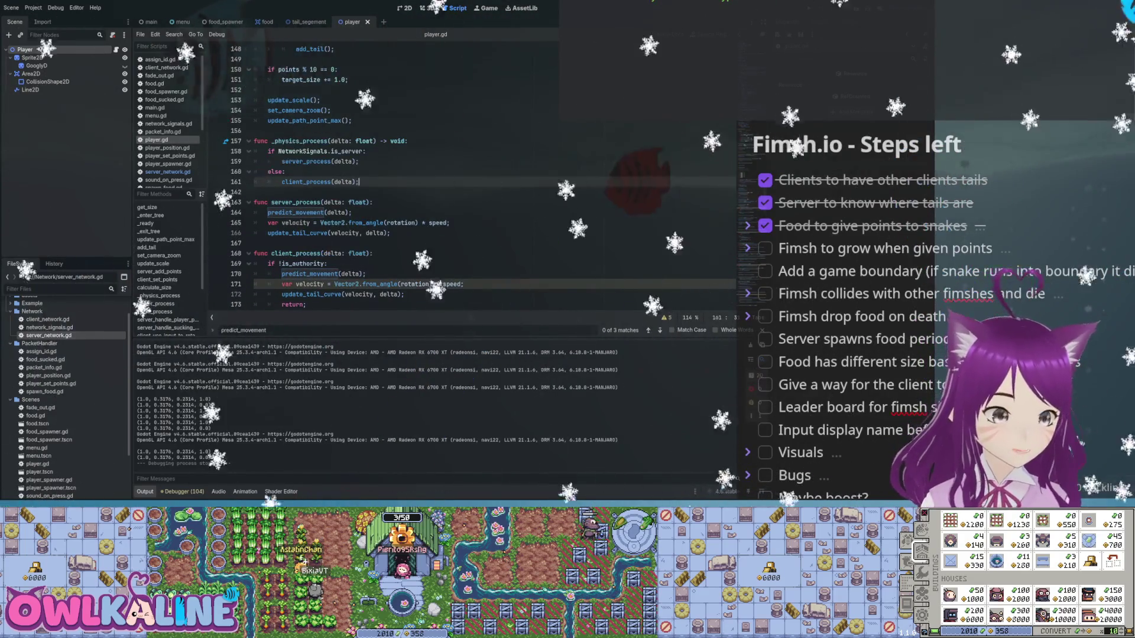
{"action": "key", "text": "Return"}
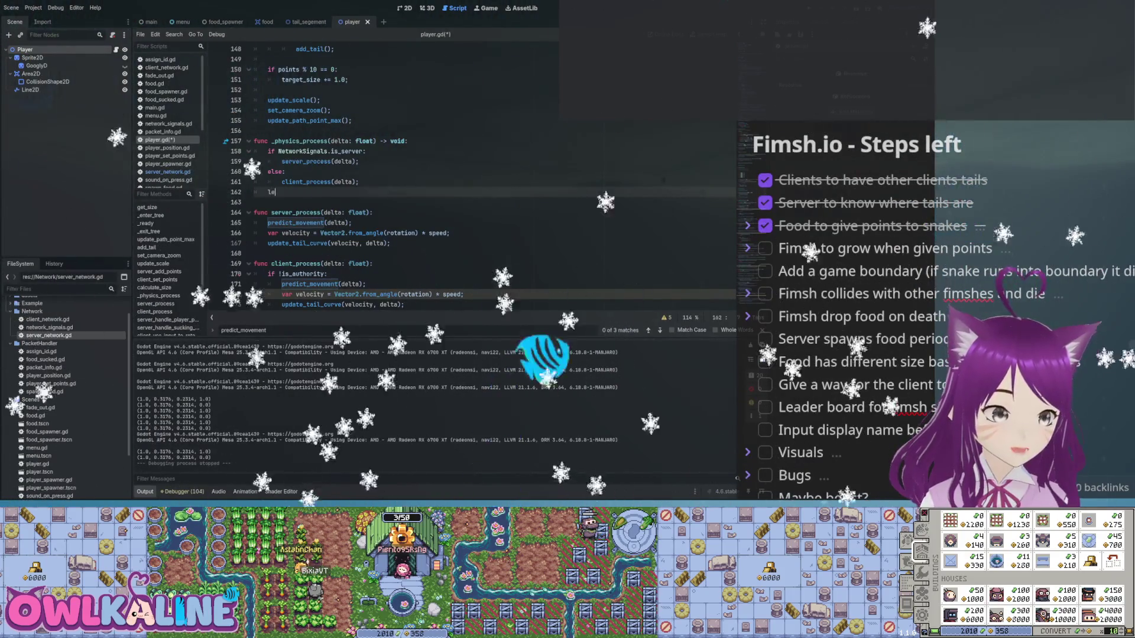
{"action": "type", "text": "lerp_size_over_time(delta"}
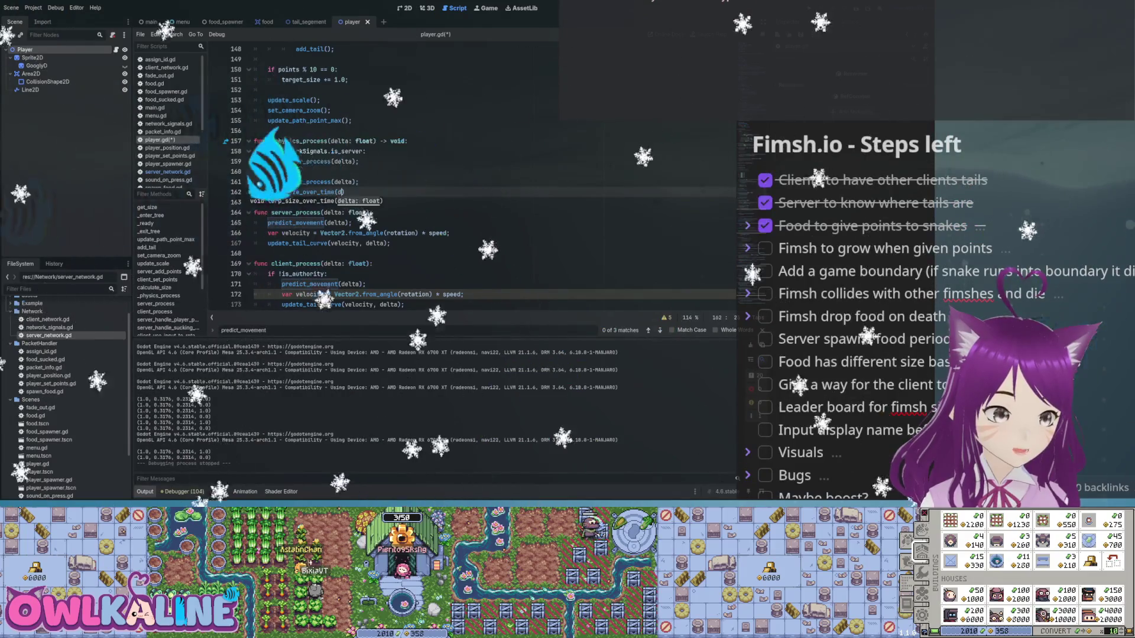
{"action": "key", "text": "Home"}
{"action": "key", "text": "Return"}
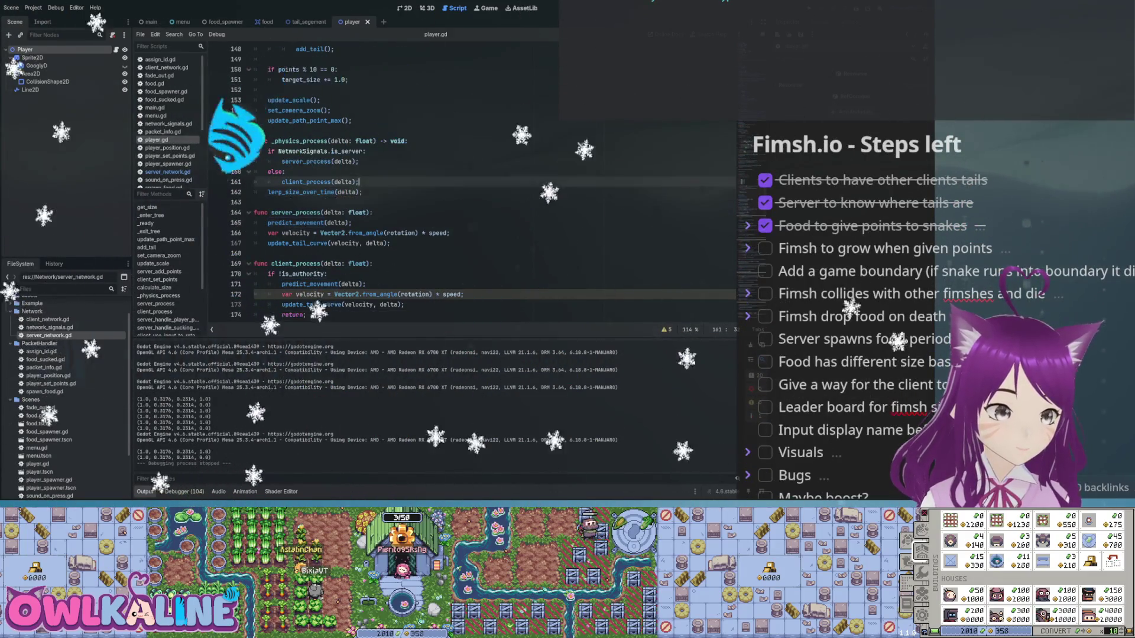
{"action": "key", "text": "Up"}
{"action": "type", "text": "th client and server"}
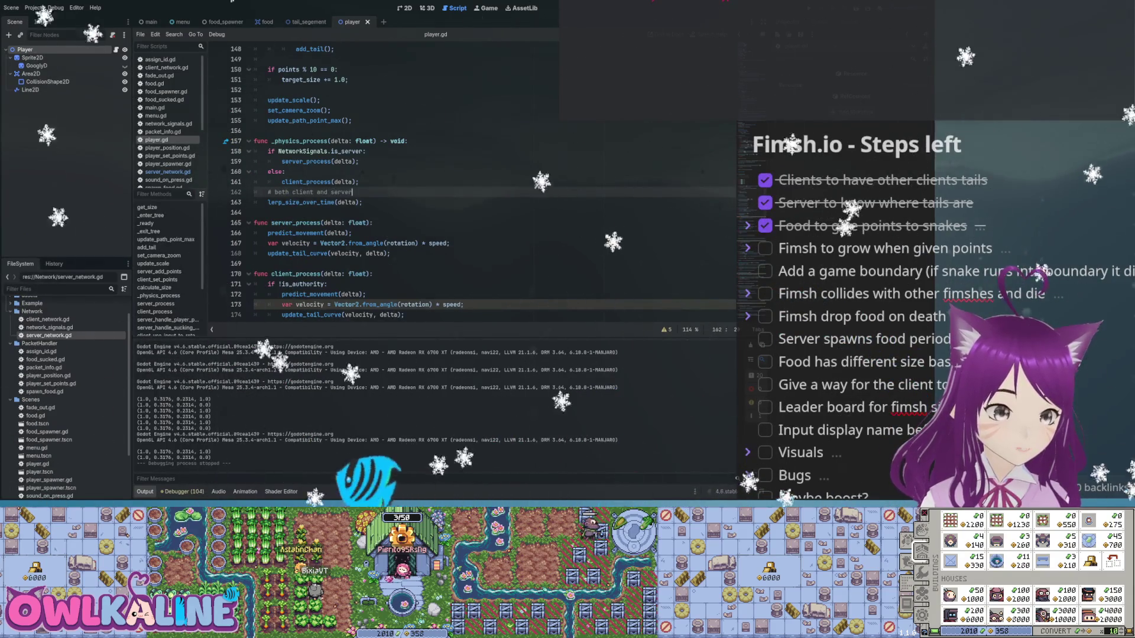
{"action": "key", "text": "Home"}
{"action": "key", "text": "Return"}
{"action": "key", "text": "Up"}
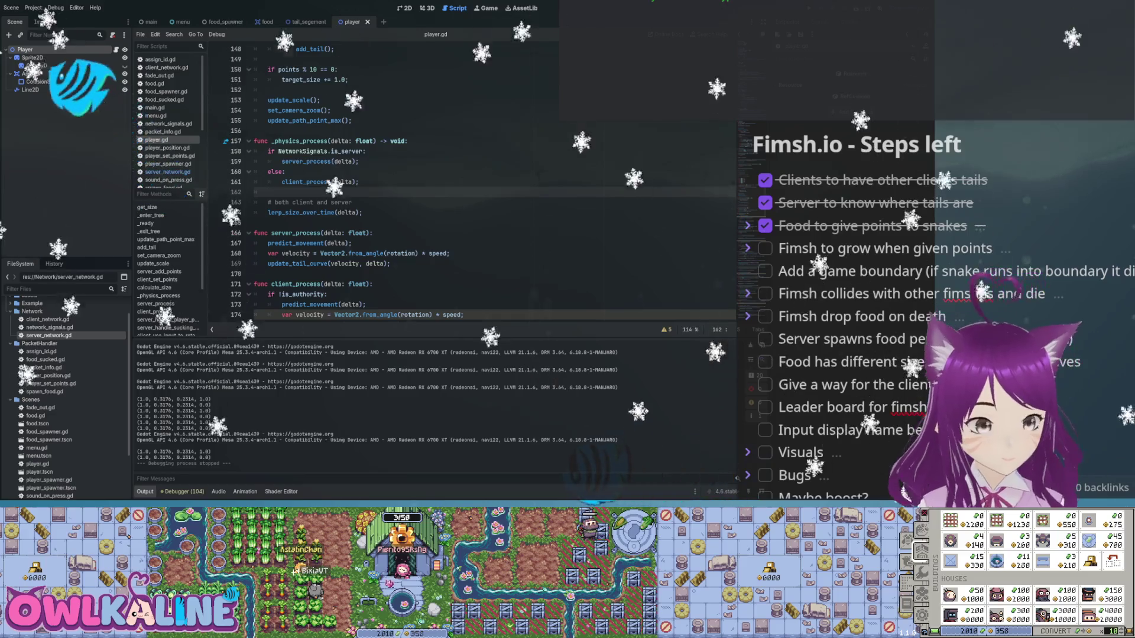
{"action": "scroll", "coordinate": [414, 177], "scroll_direction": "up", "scroll_amount": 4}
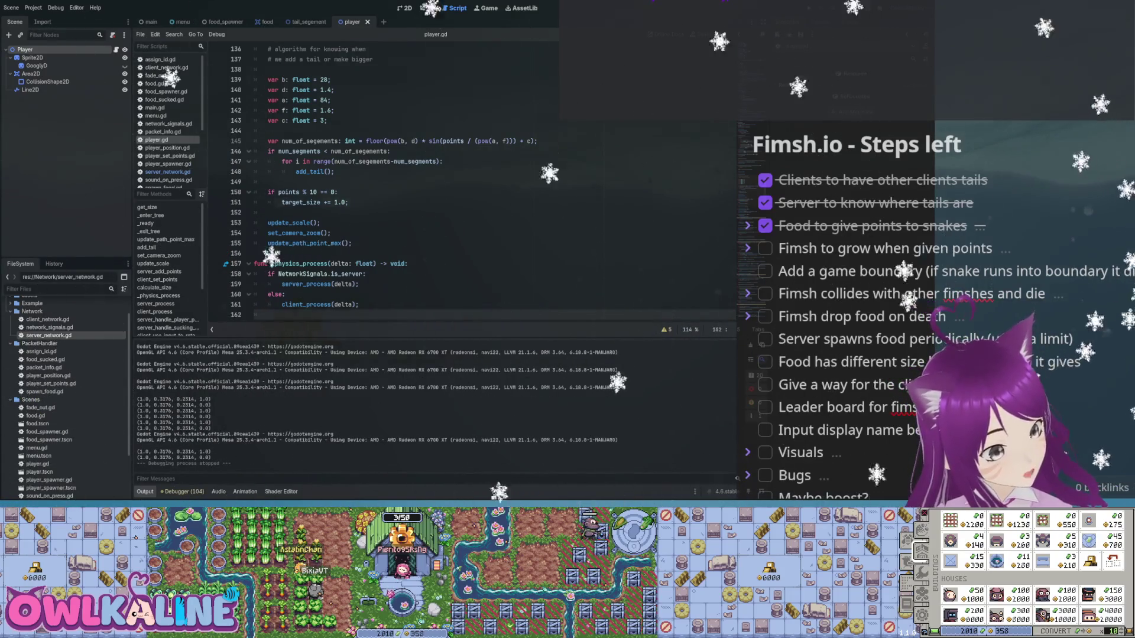
{"action": "scroll", "coordinate": [414, 178], "scroll_direction": "up", "scroll_amount": 3}
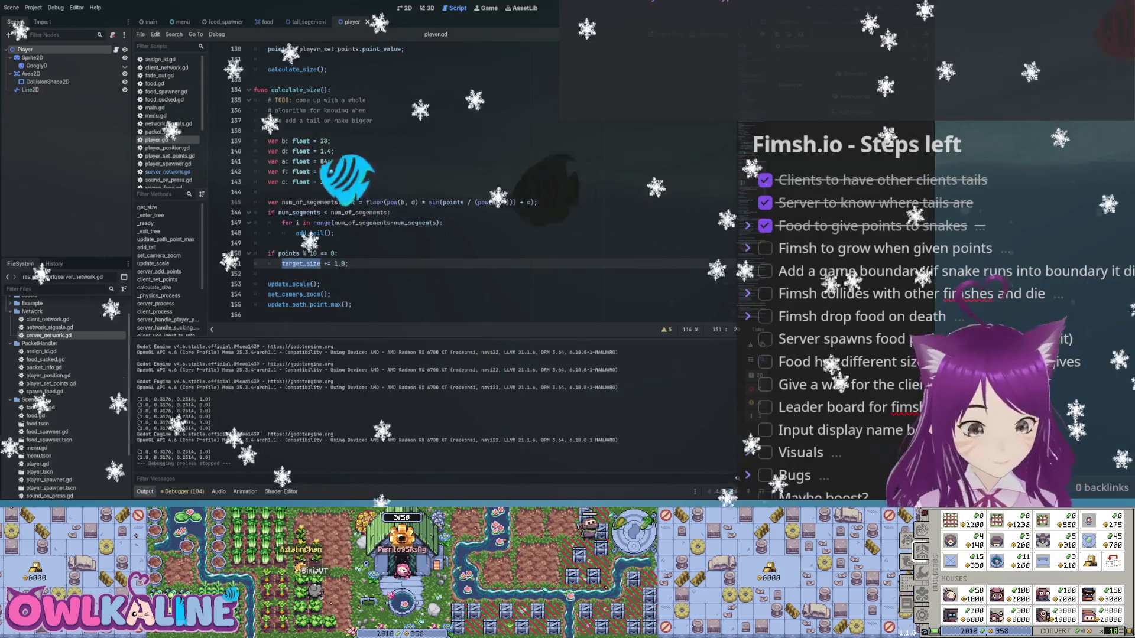
{"action": "scroll", "coordinate": [414, 178], "scroll_direction": "up", "scroll_amount": 10}
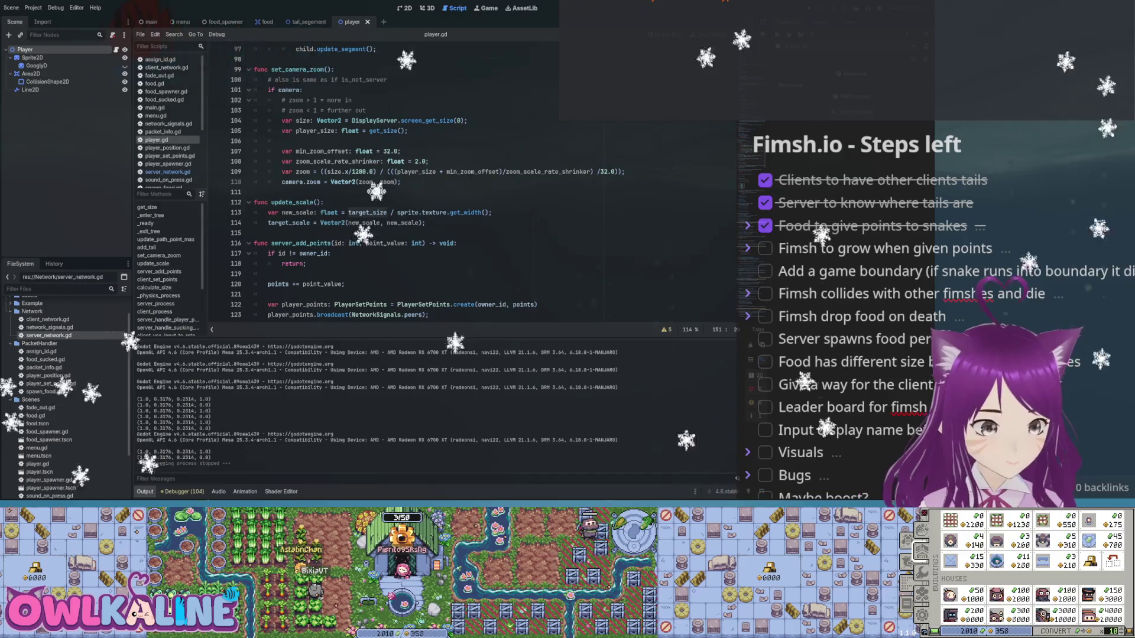
{"action": "scroll", "coordinate": [414, 177], "scroll_direction": "up", "scroll_amount": 1}
{"action": "scroll", "coordinate": [414, 177], "scroll_direction": "up", "scroll_amount": 16}
{"action": "scroll", "coordinate": [414, 178], "scroll_direction": "up", "scroll_amount": 12}
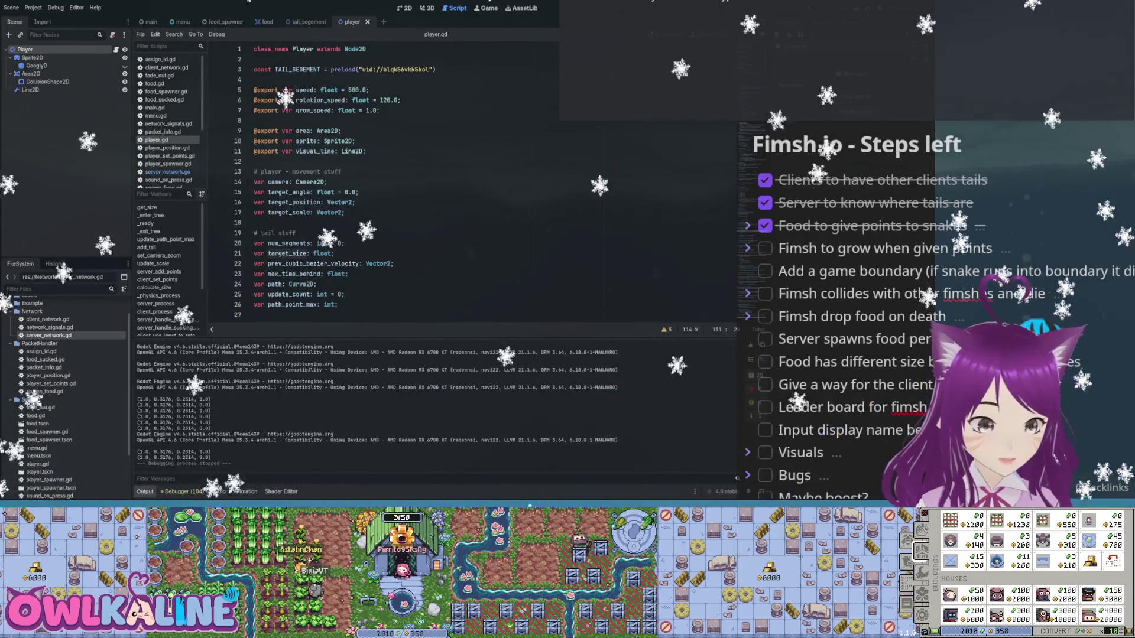
{"action": "scroll", "coordinate": [414, 177], "scroll_direction": "down", "scroll_amount": 18}
{"action": "scroll", "coordinate": [414, 177], "scroll_direction": "down", "scroll_amount": 2}
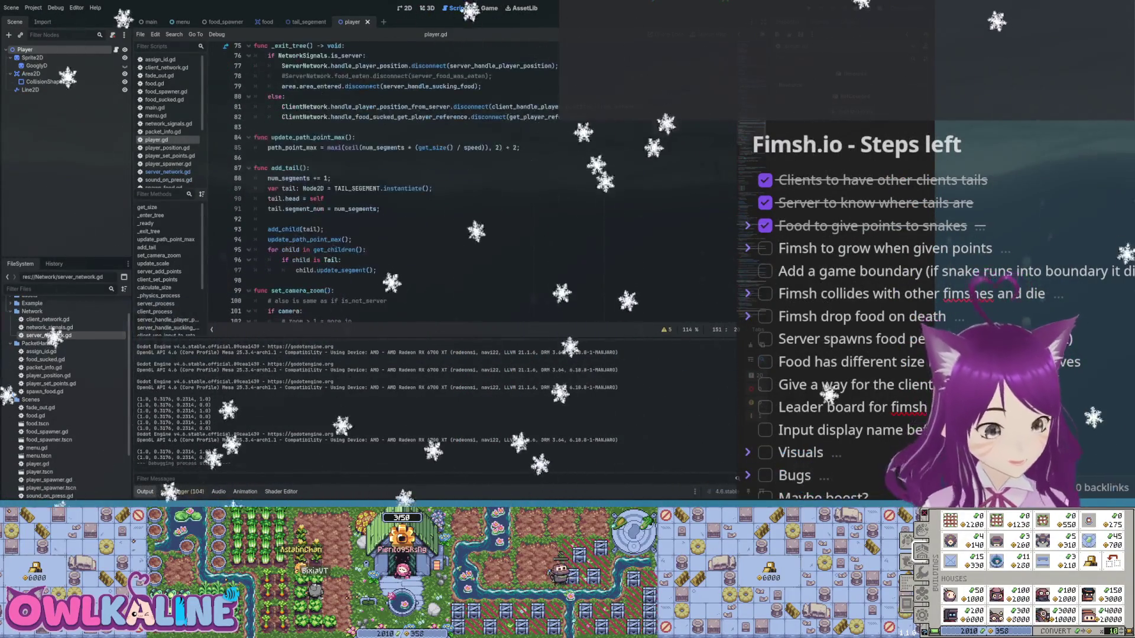
{"action": "scroll", "coordinate": [414, 177], "scroll_direction": "down", "scroll_amount": 1}
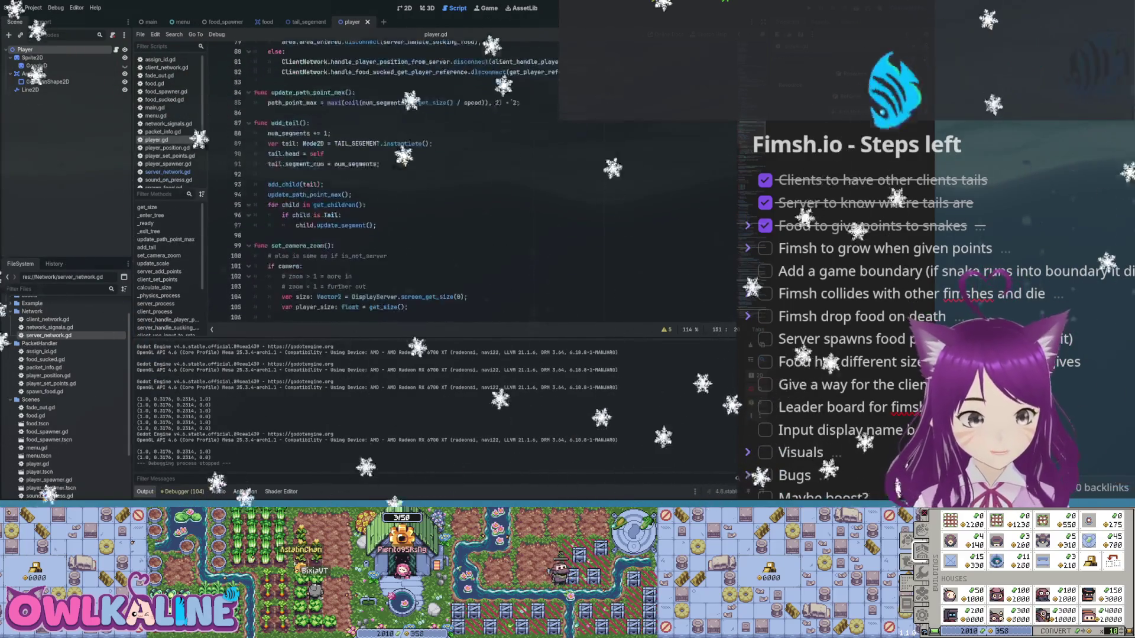
{"action": "scroll", "coordinate": [414, 177], "scroll_direction": "up", "scroll_amount": 5}
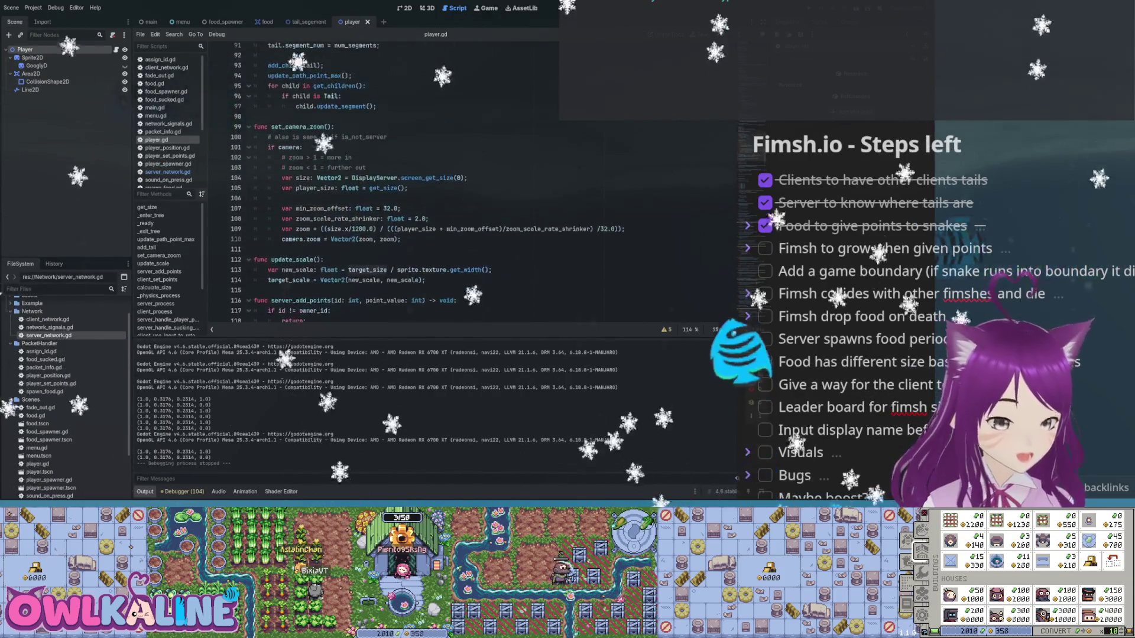
{"action": "scroll", "coordinate": [413, 177], "scroll_direction": "up", "scroll_amount": 8}
{"action": "scroll", "coordinate": [413, 178], "scroll_direction": "up", "scroll_amount": 8}
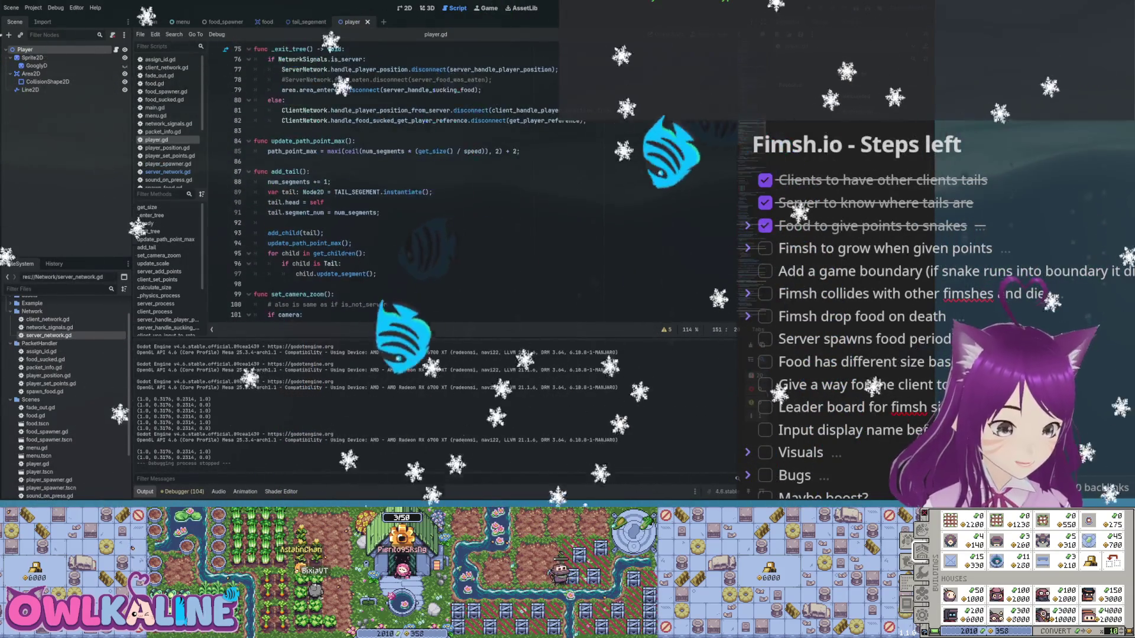
{"action": "scroll", "coordinate": [414, 177], "scroll_direction": "up", "scroll_amount": 4}
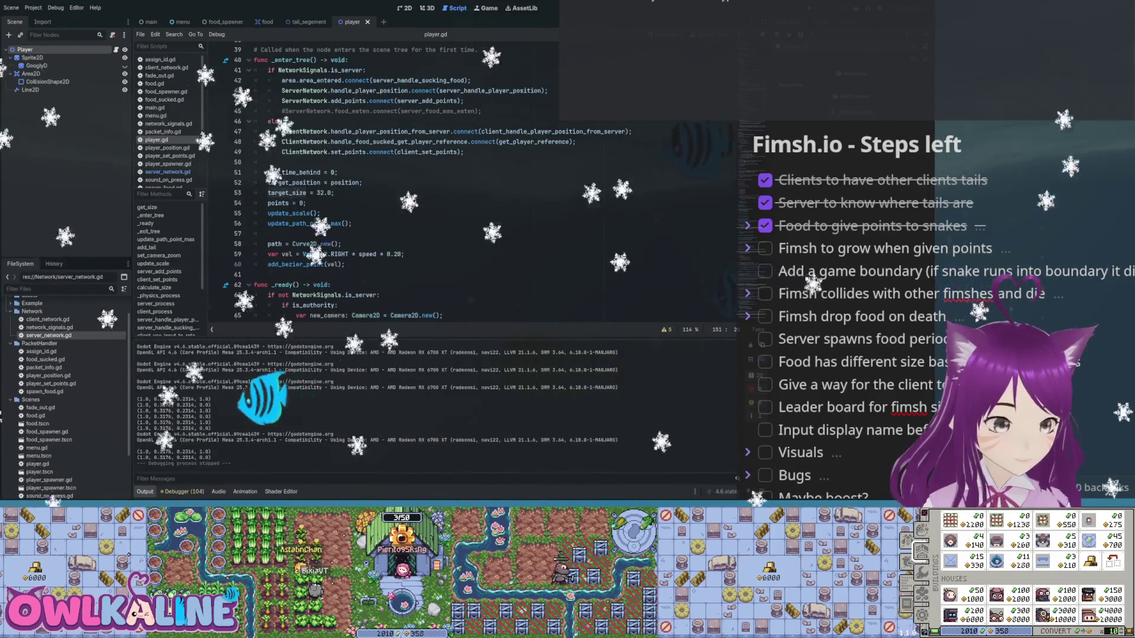
- Add 'target_scale = scale;' right after target_size = 32.0 in _enter_tree
{"action": "left_click", "coordinate": [361, 183]}
{"action": "key", "text": "Down"}
{"action": "key", "text": "Return"}
{"action": "type", "text": "target_sc"}
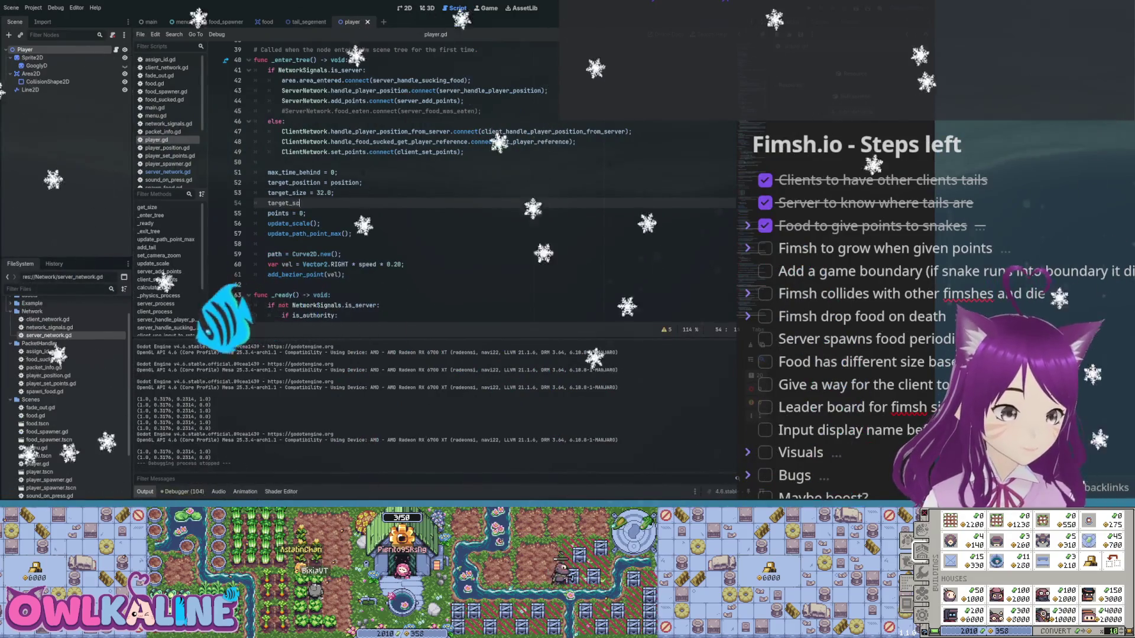
{"action": "type", "text": "ale = scale;"}
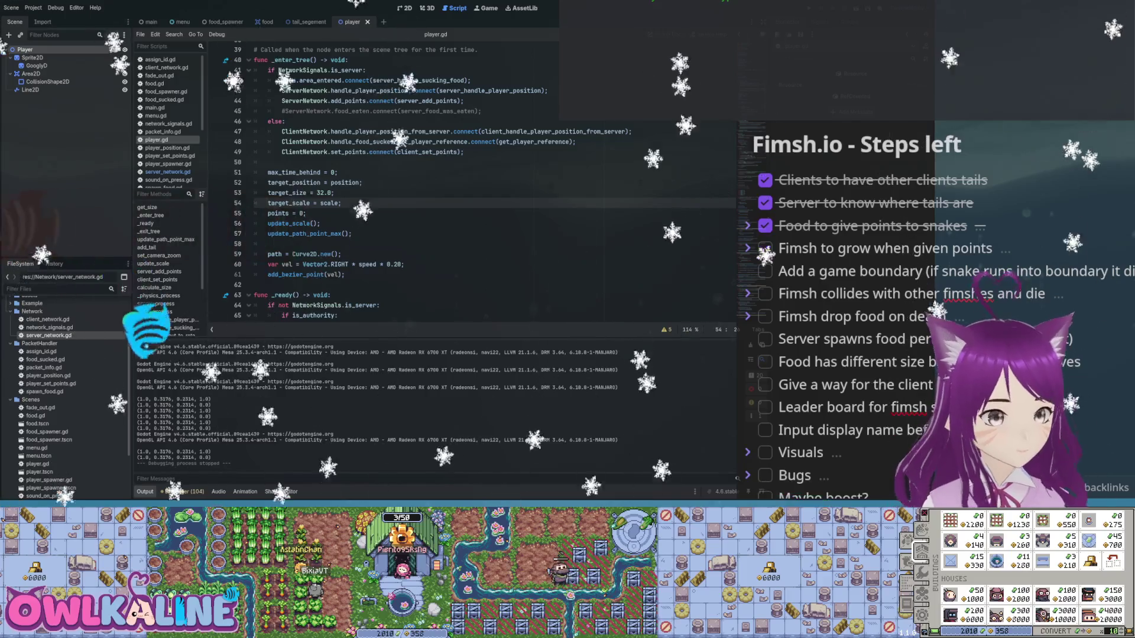
- Search player.gd for 'scale' and step through every occurrence up to the camera zoom
{"action": "key", "text": "ctrl+f"}
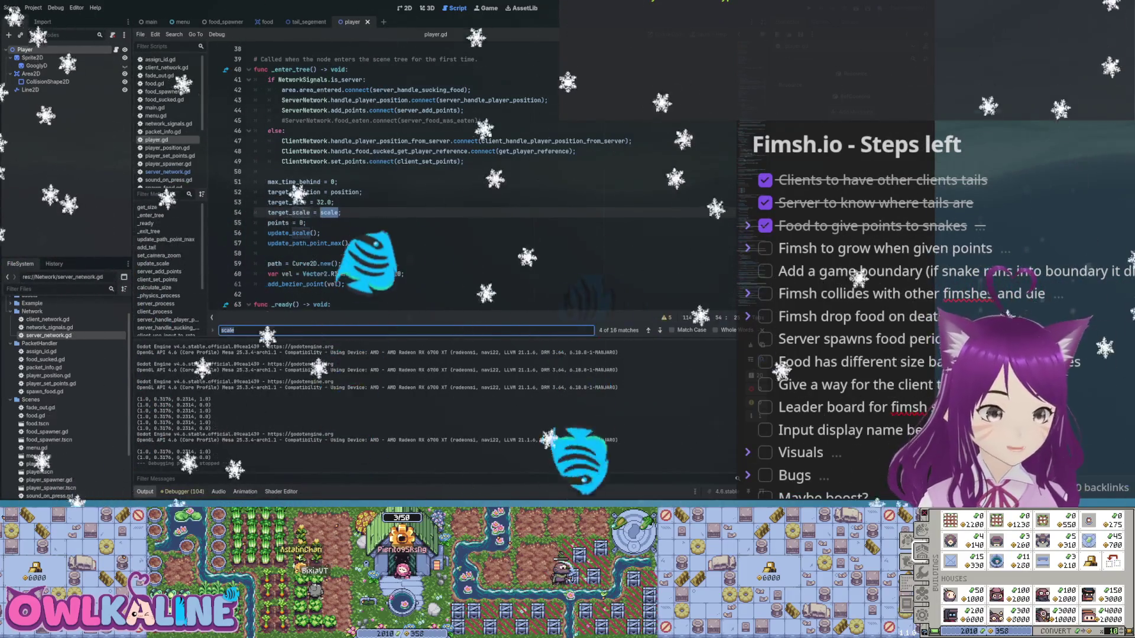
{"action": "key", "text": "Return"}
{"action": "key", "text": "Return"}
{"action": "key", "text": "Return"}
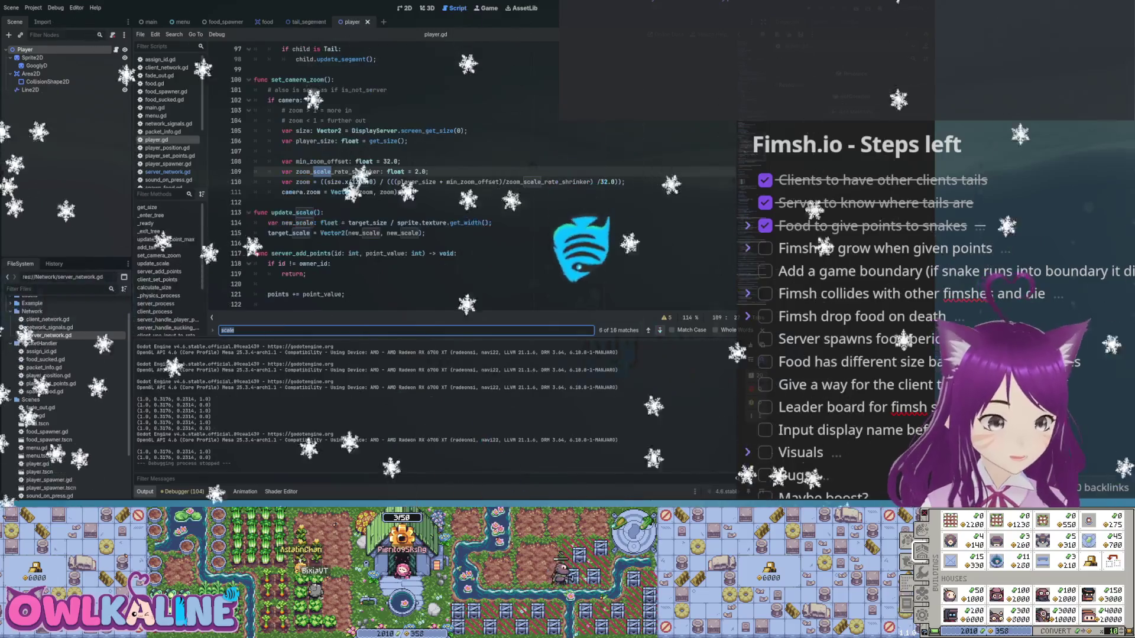
{"action": "key", "text": "Return"}
{"action": "key", "text": "Return"}
{"action": "key", "text": "Return"}
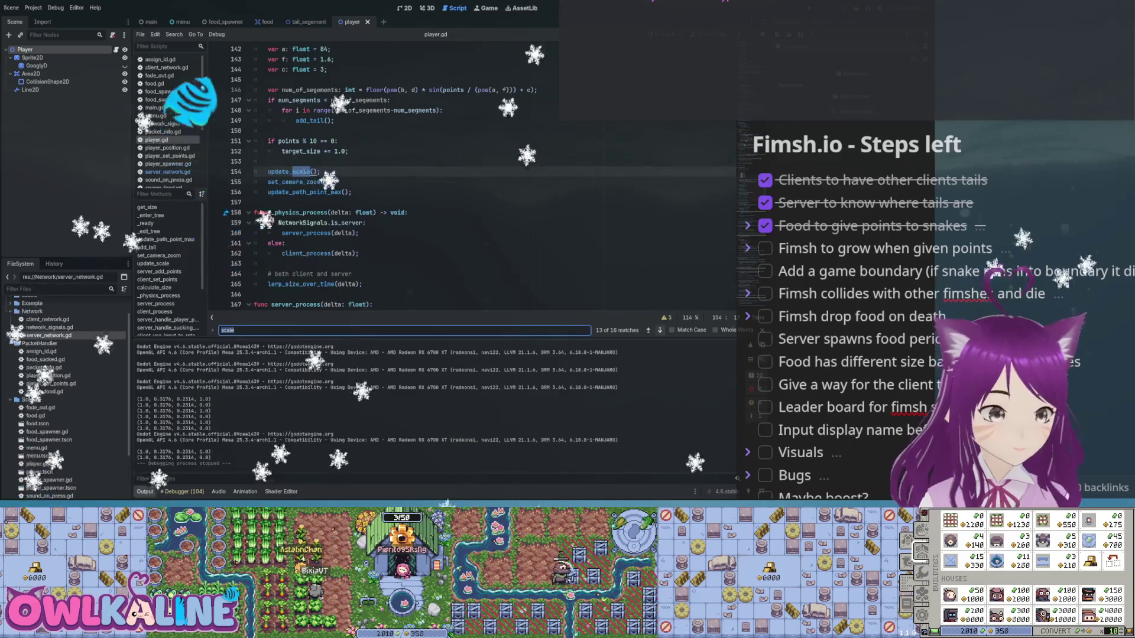
{"action": "key", "text": "Return"}
{"action": "key", "text": "Return"}
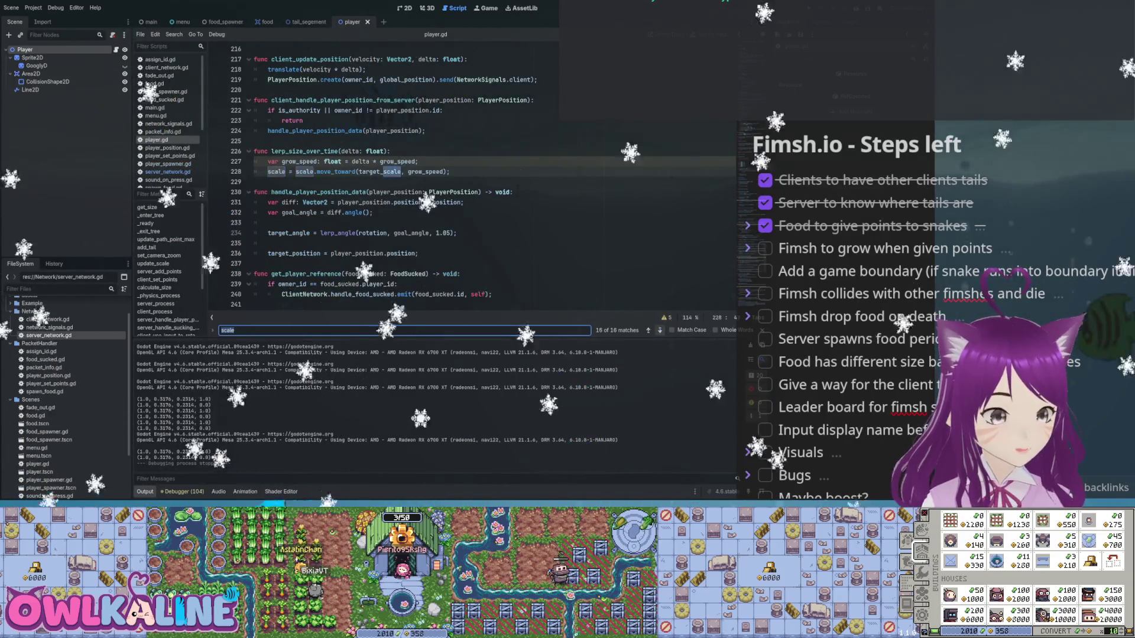
{"action": "key", "text": "Return"}
{"action": "key", "text": "Return"}
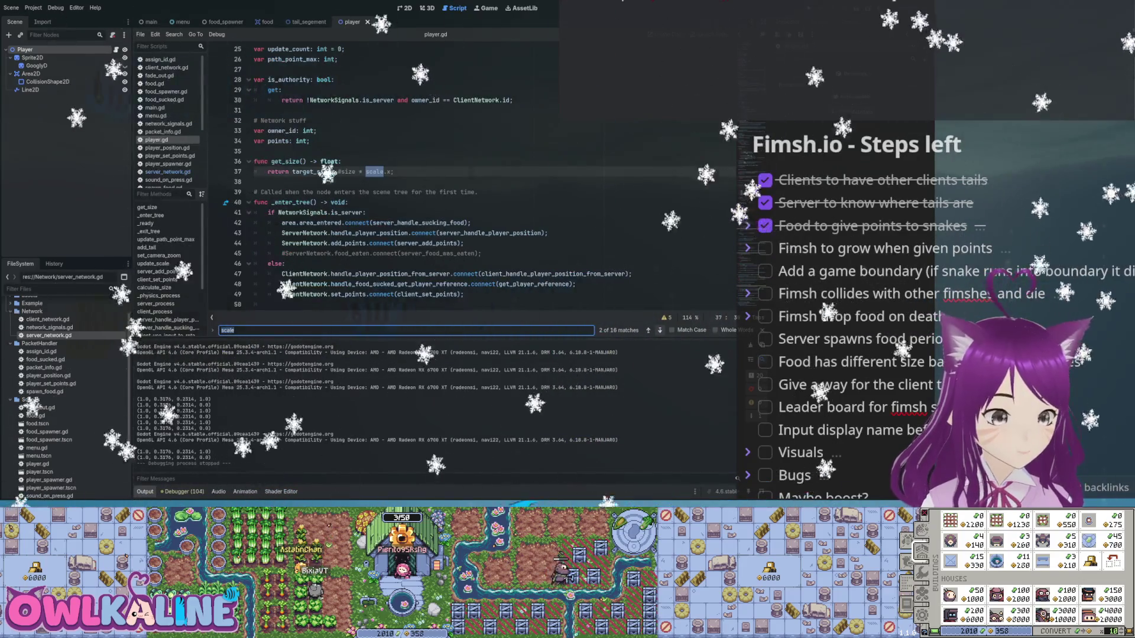
{"action": "key", "text": "Return"}
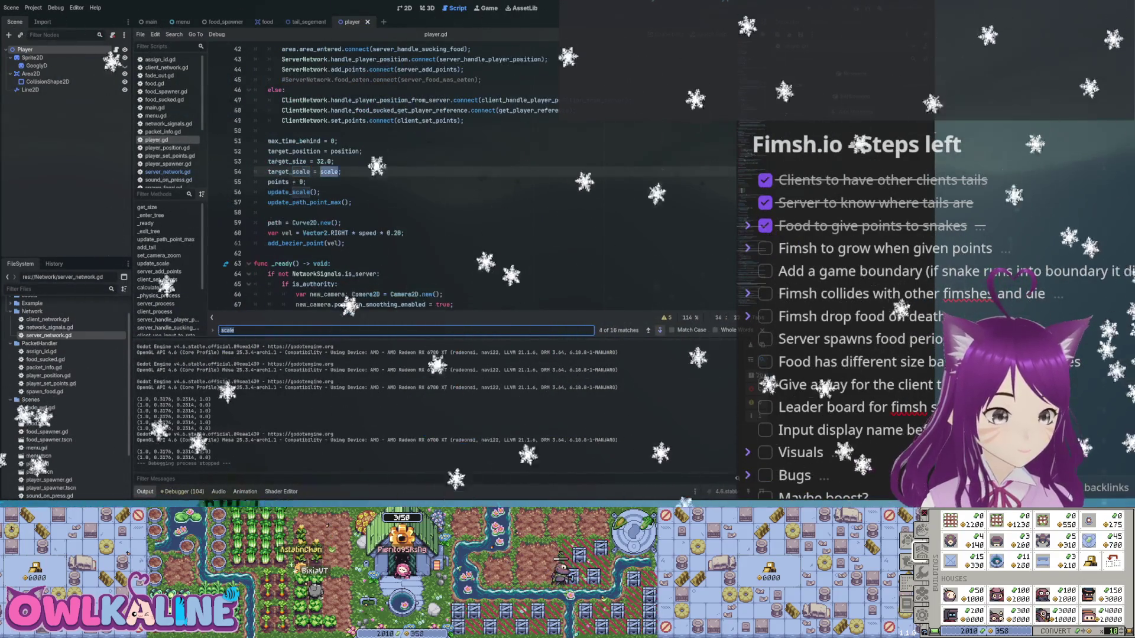
{"action": "key", "text": "Return"}
{"action": "key", "text": "Return"}
{"action": "key", "text": "Return"}
{"action": "left_click", "coordinate": [324, 213]}
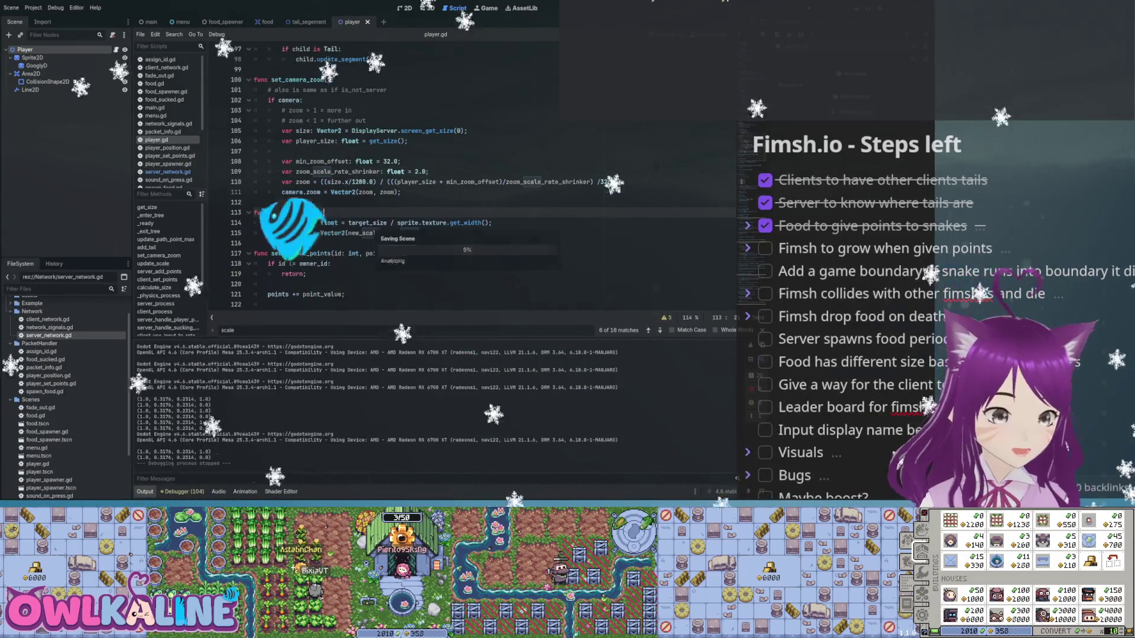
{"action": "key", "text": "Escape"}
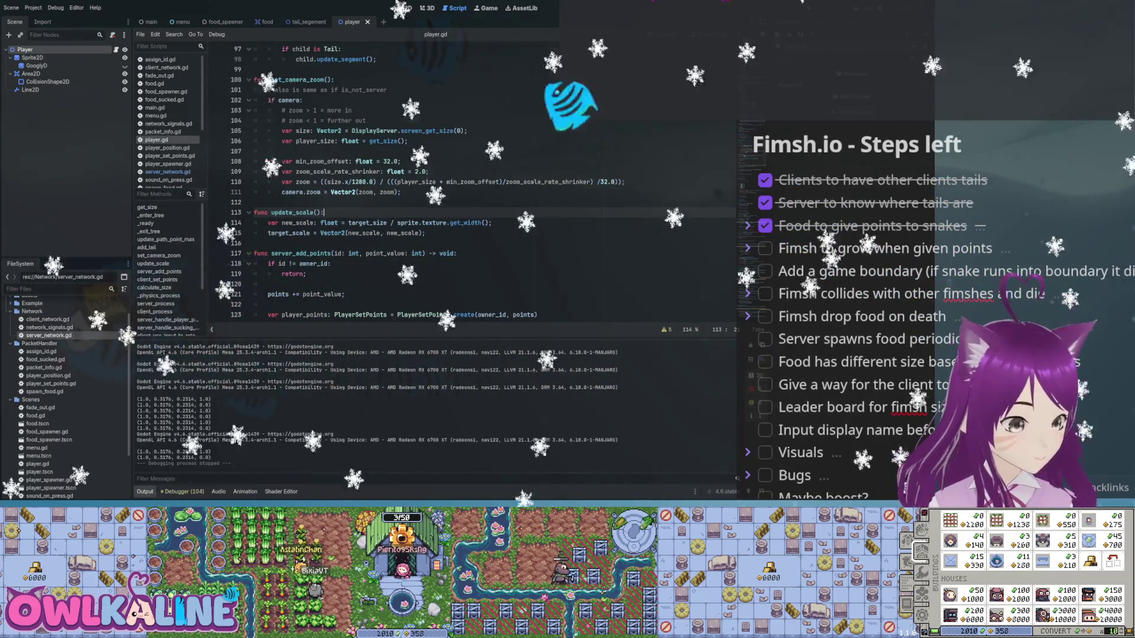
{"action": "scroll", "coordinate": [414, 177], "scroll_direction": "down", "scroll_amount": 3}
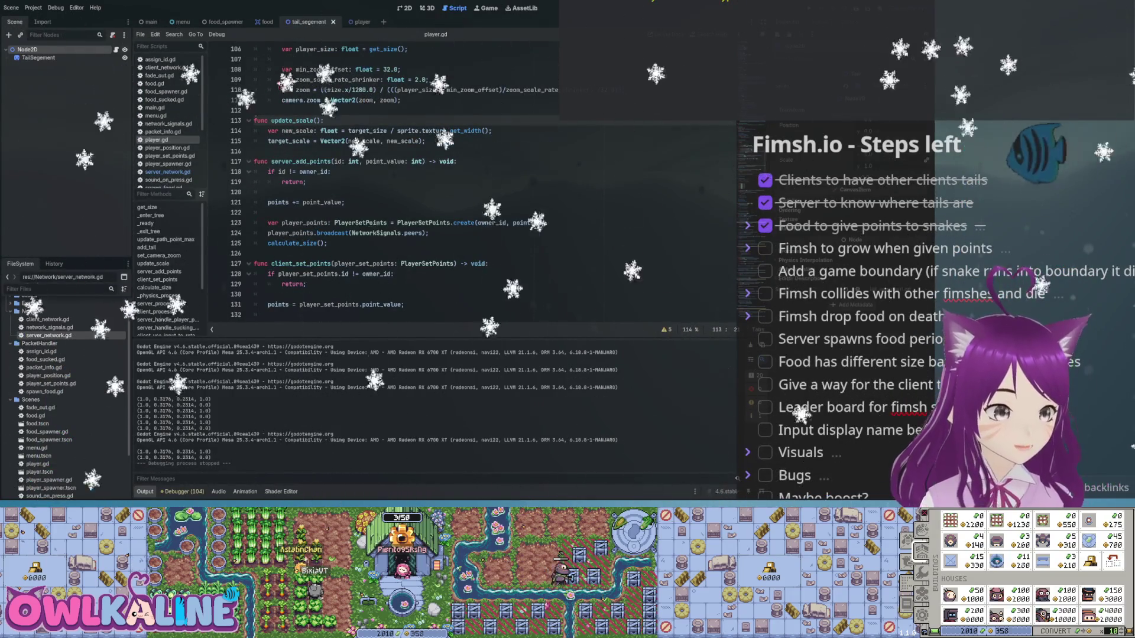
- Review the tail_segement.gd code, then run the project with F5
{"action": "left_click", "coordinate": [307, 22]}
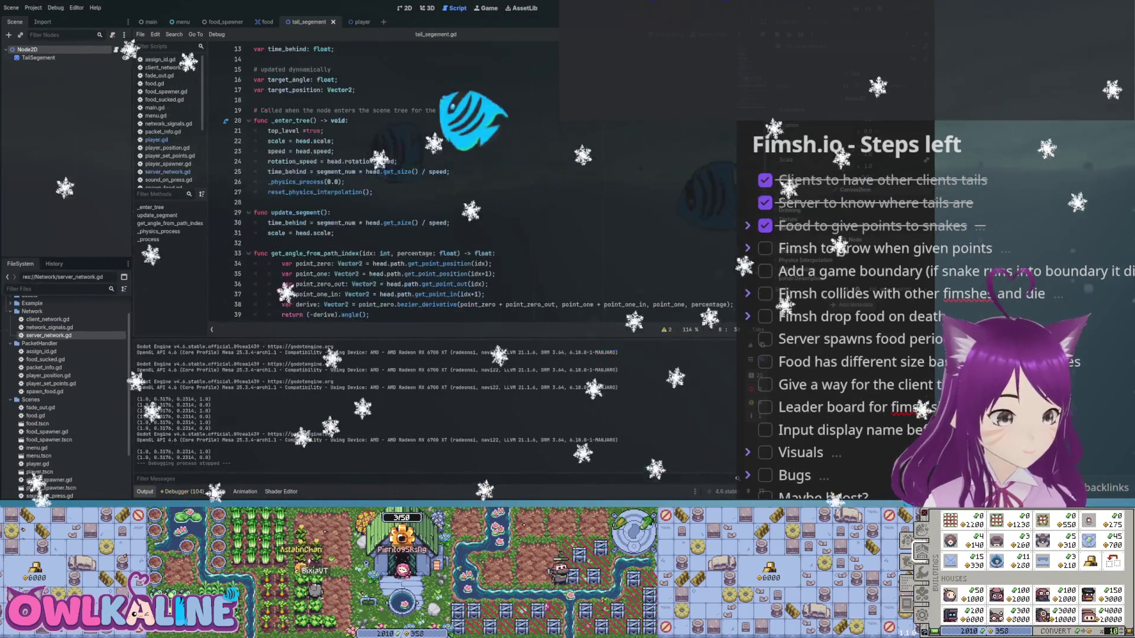
{"action": "scroll", "coordinate": [434, 184], "scroll_direction": "down", "scroll_amount": 4}
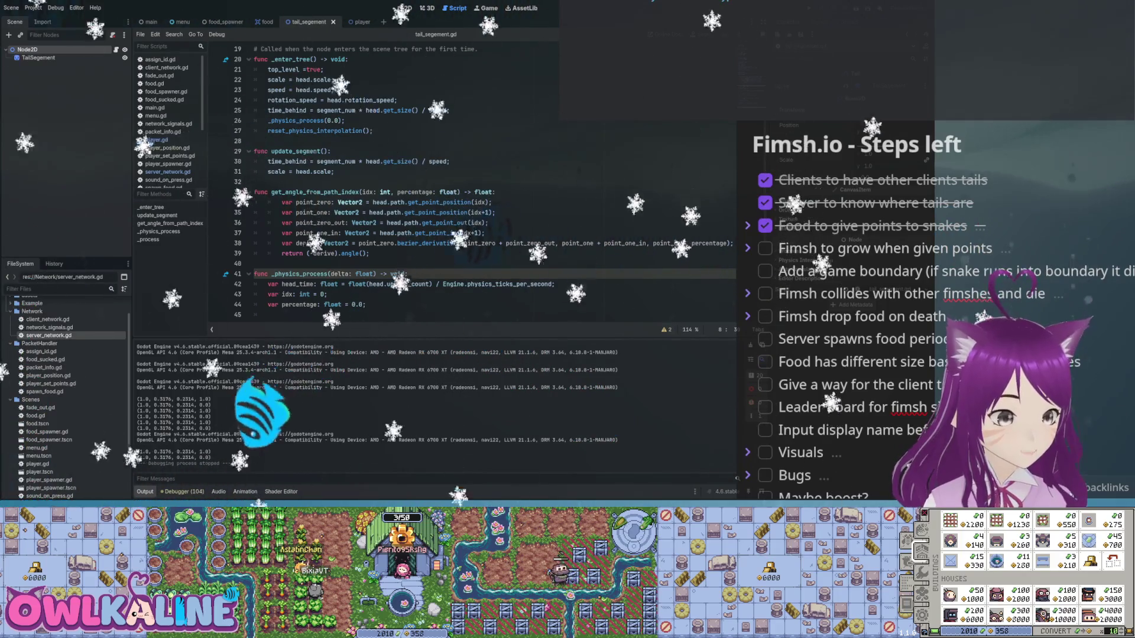
{"action": "scroll", "coordinate": [435, 183], "scroll_direction": "down", "scroll_amount": 1}
{"action": "scroll", "coordinate": [435, 184], "scroll_direction": "down", "scroll_amount": 5}
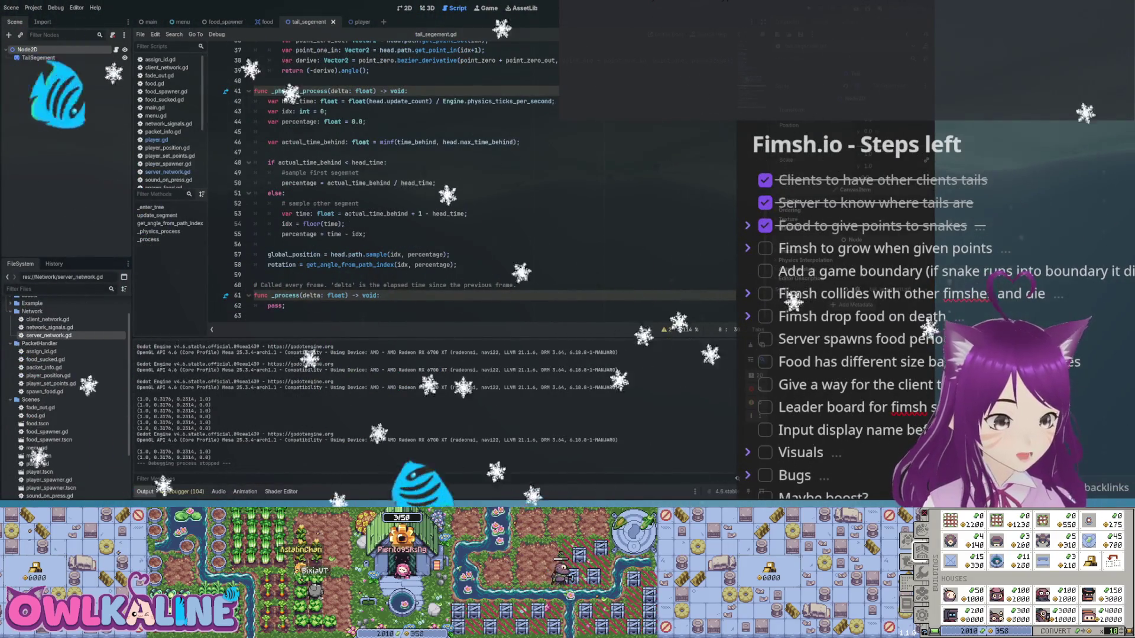
{"action": "key", "text": "F5"}
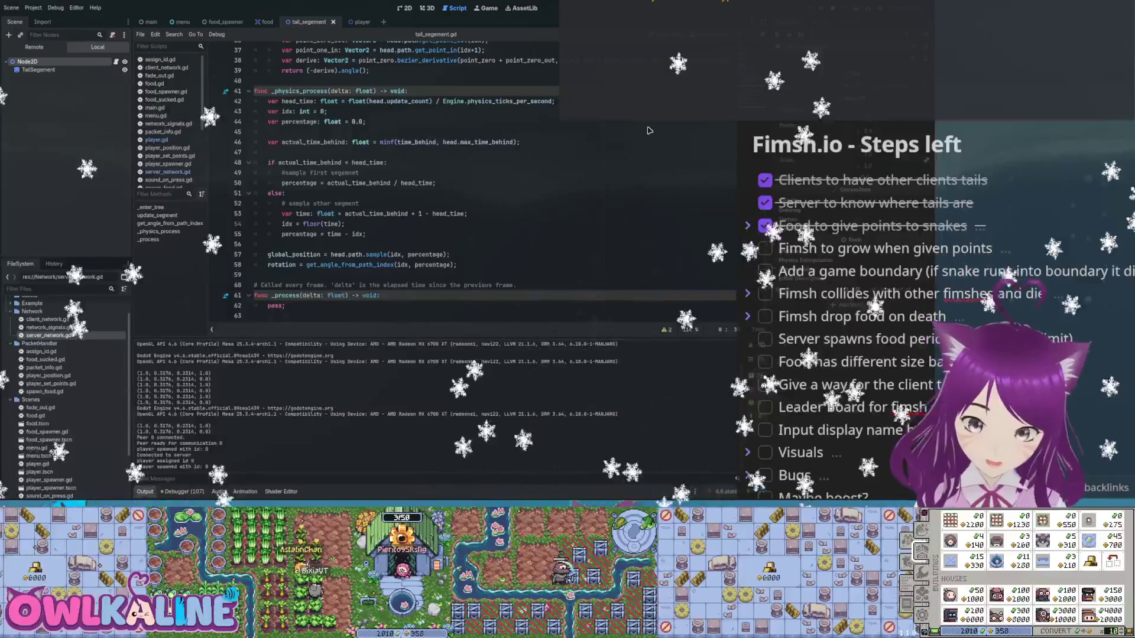
- Stop the game and return to _enter_tree in player.gd
{"action": "key", "text": "F8"}
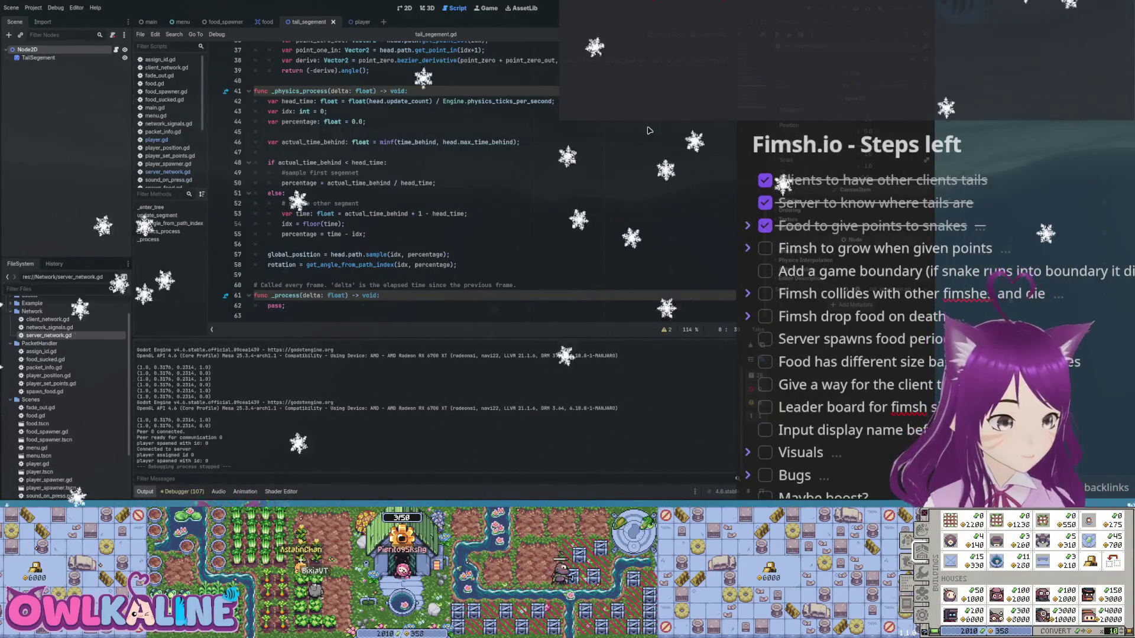
{"action": "scroll", "coordinate": [649, 130], "scroll_direction": "up", "scroll_amount": 12}
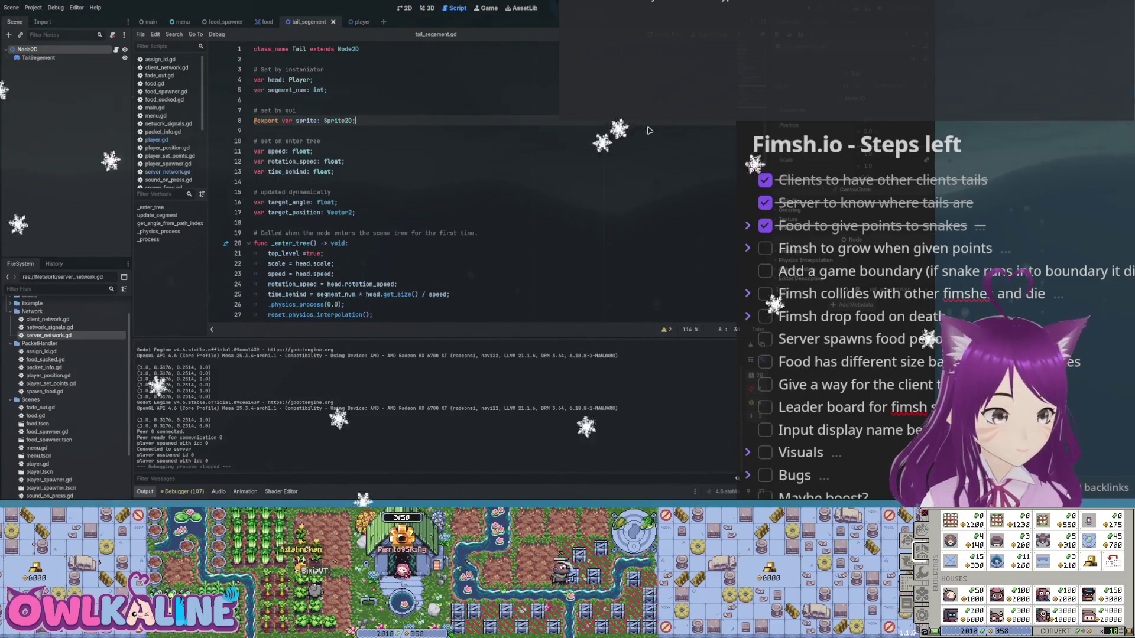
{"action": "key", "text": "ctrl+Tab"}
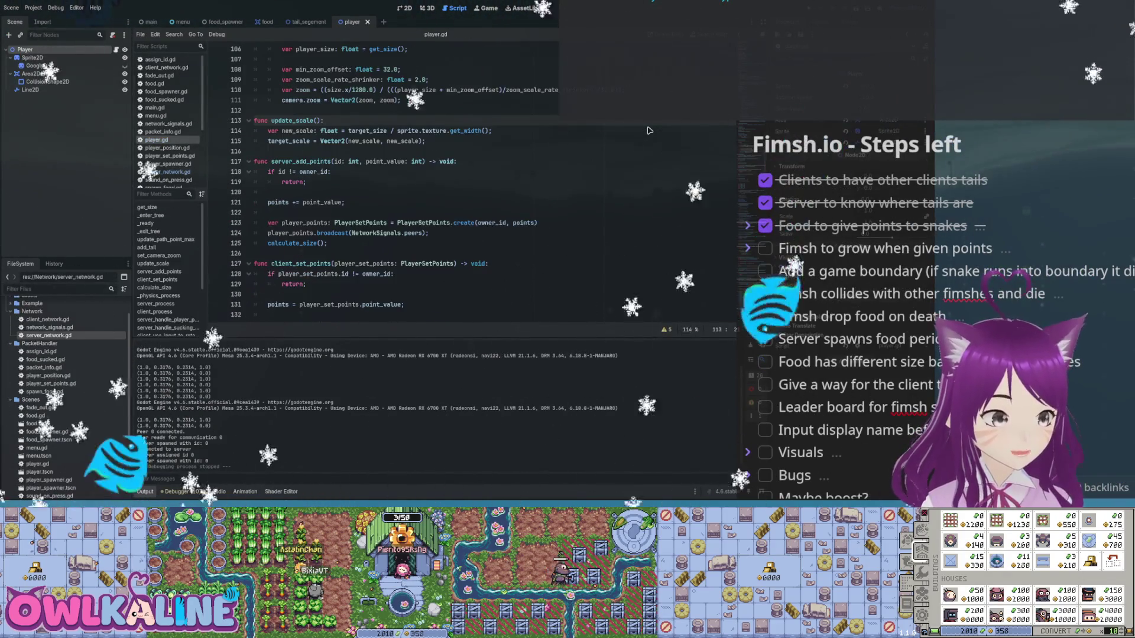
{"action": "scroll", "coordinate": [649, 130], "scroll_direction": "up", "scroll_amount": 20}
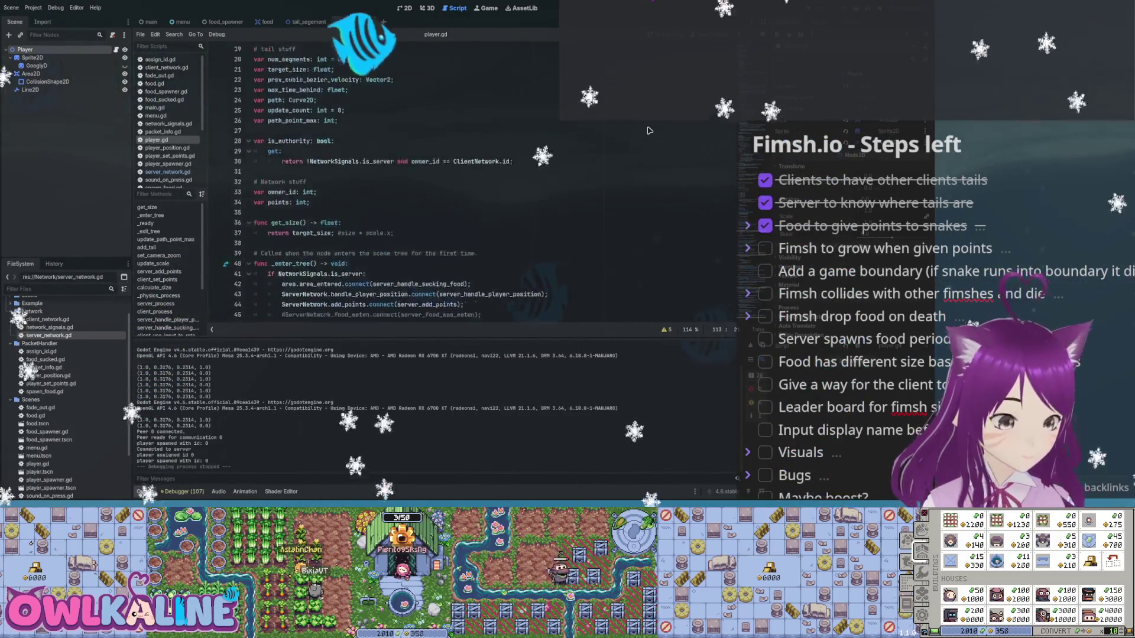
{"action": "scroll", "coordinate": [650, 130], "scroll_direction": "up", "scroll_amount": 3}
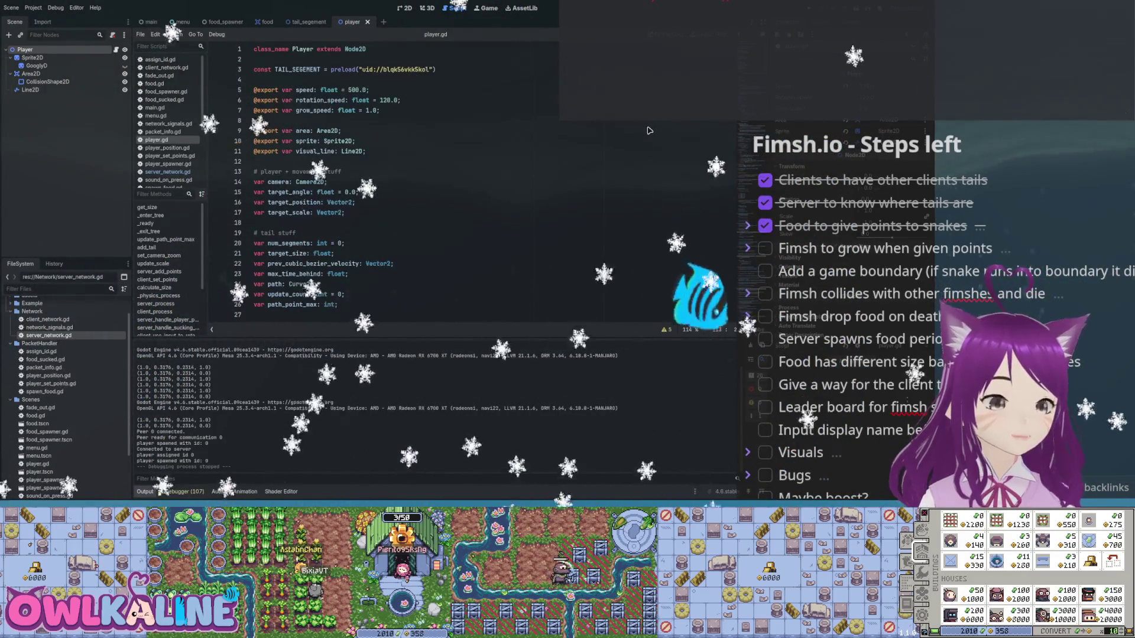
{"action": "scroll", "coordinate": [649, 130], "scroll_direction": "down", "scroll_amount": 8}
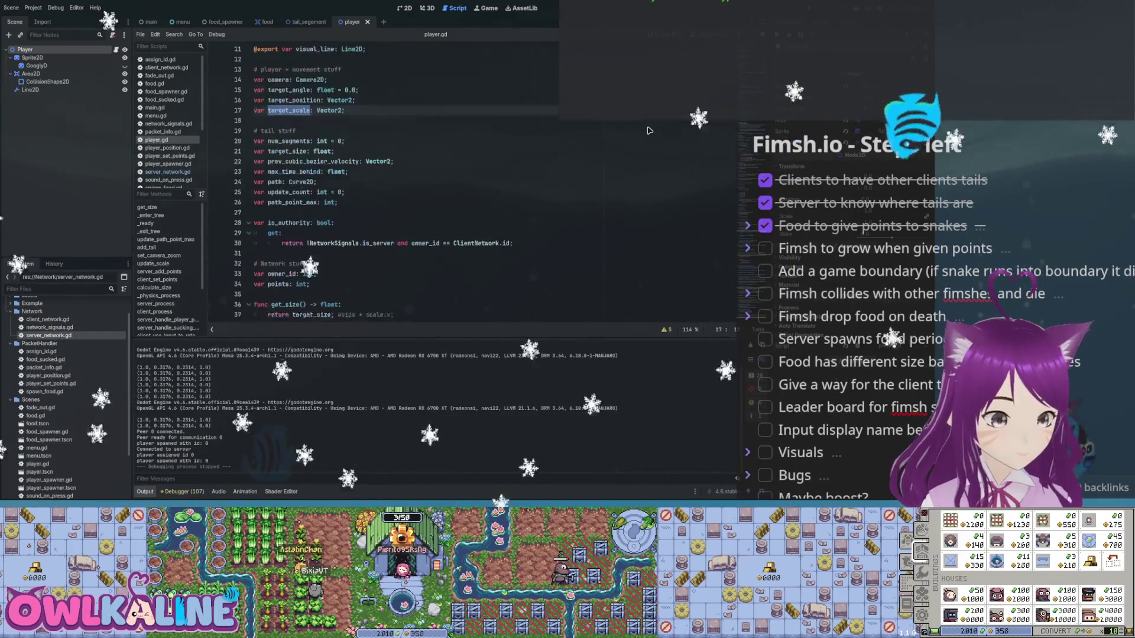
{"action": "scroll", "coordinate": [649, 130], "scroll_direction": "down", "scroll_amount": 4}
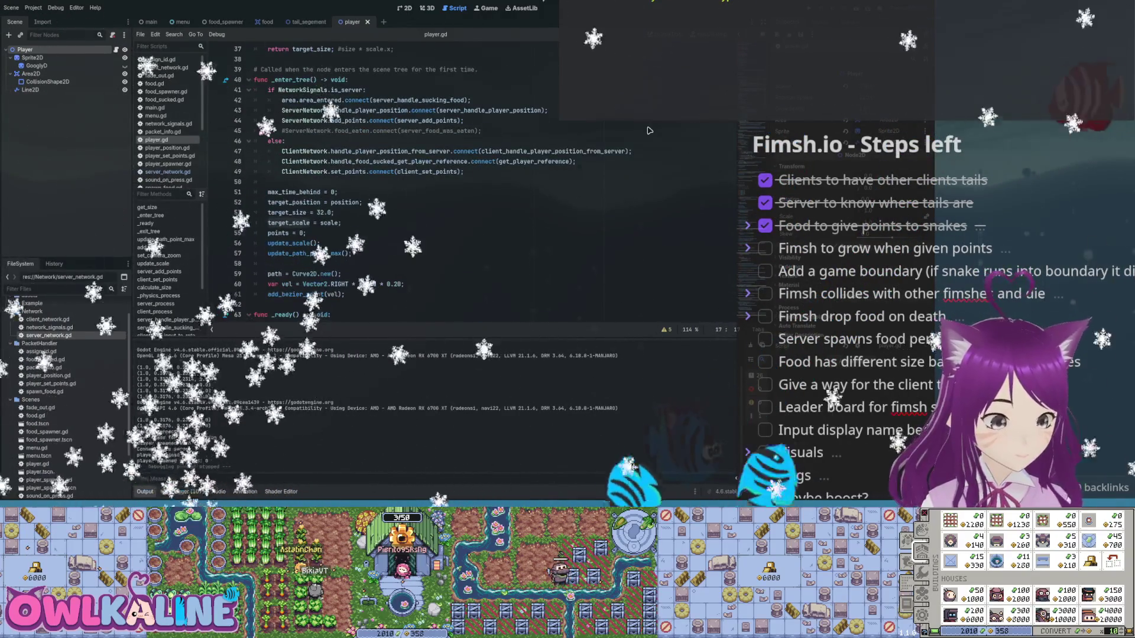
- Select the update_scale call on line 56 and search for its other uses
{"action": "key", "text": "Down"}
{"action": "key", "text": "Down"}
{"action": "key", "text": "ctrl+d"}
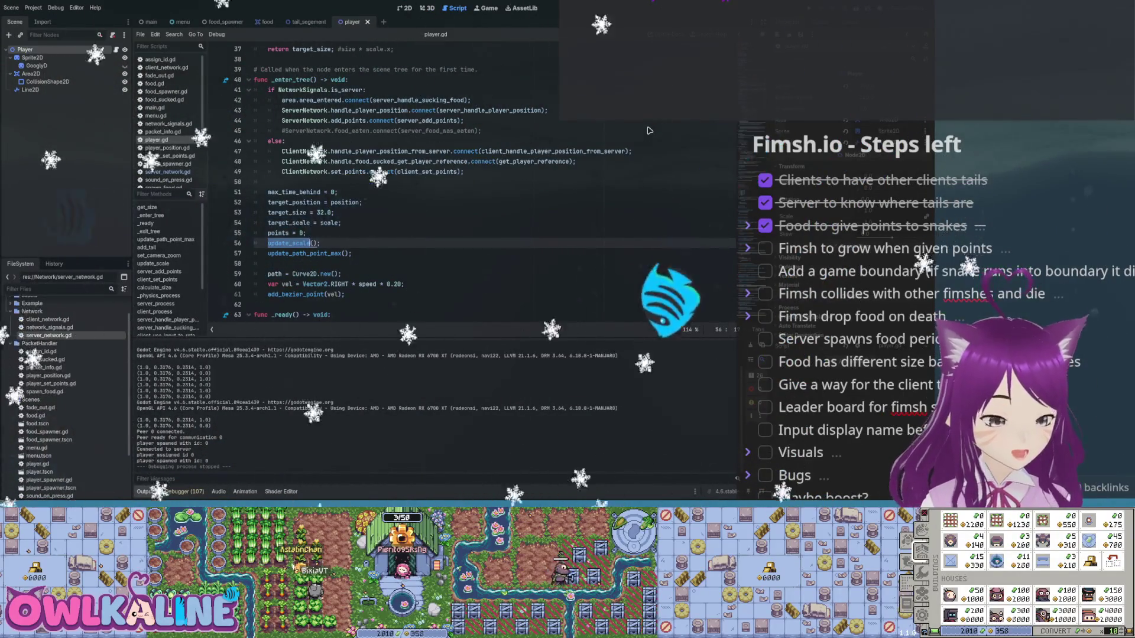
{"action": "key", "text": "ctrl+f"}
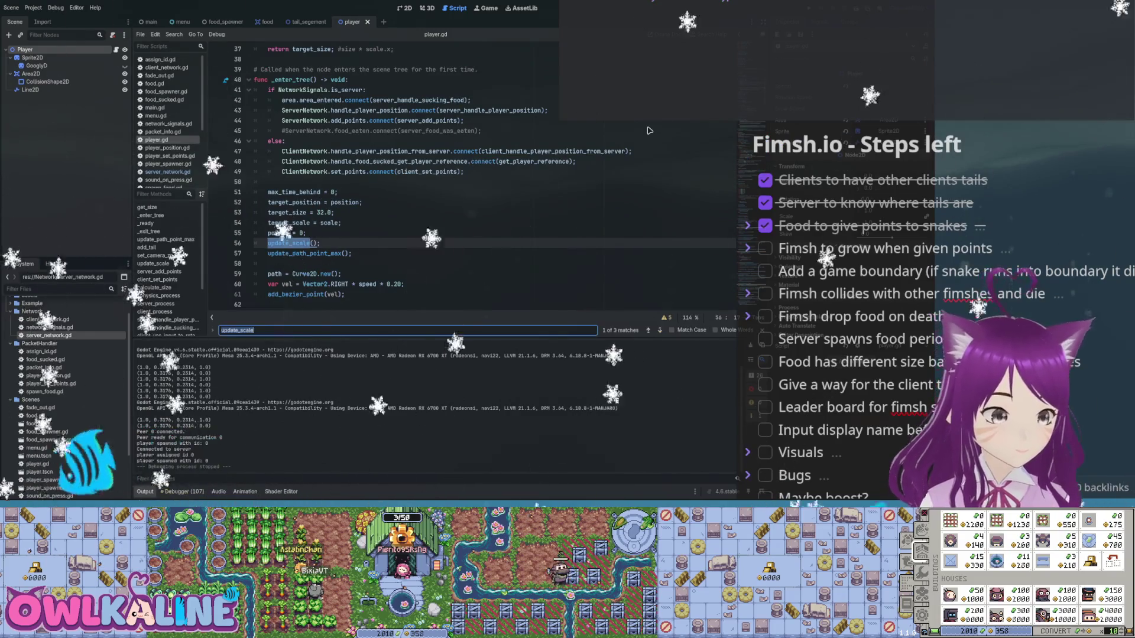
- Step through the update_scale matches and add 'target_scale = scale;' in _enter_tree
{"action": "key", "text": "Return"}
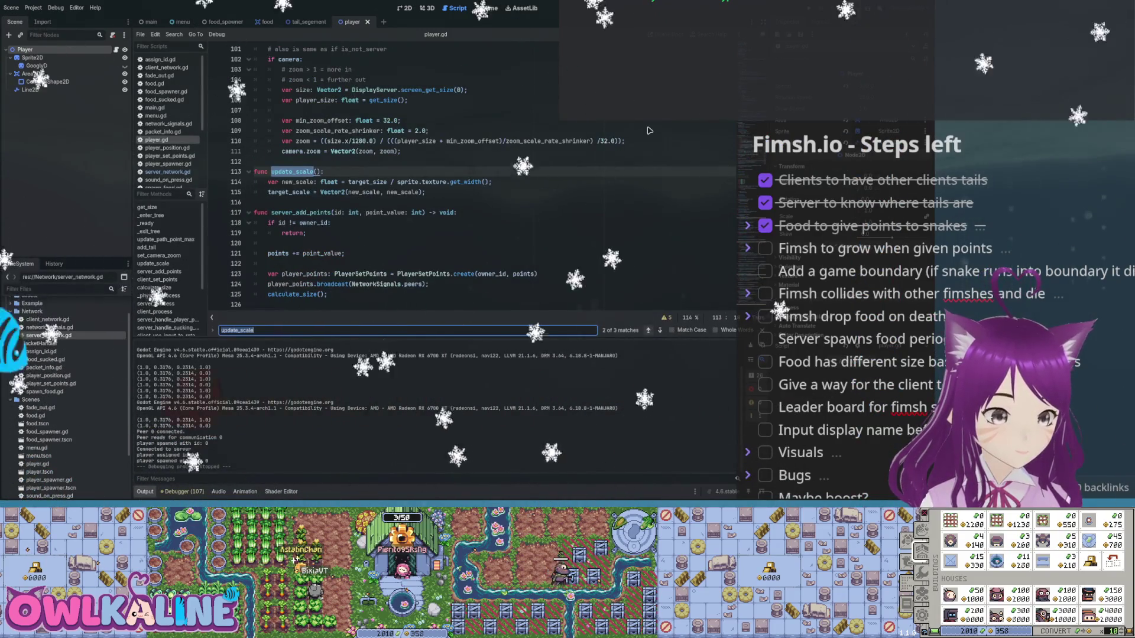
{"action": "key", "text": "shift+Return"}
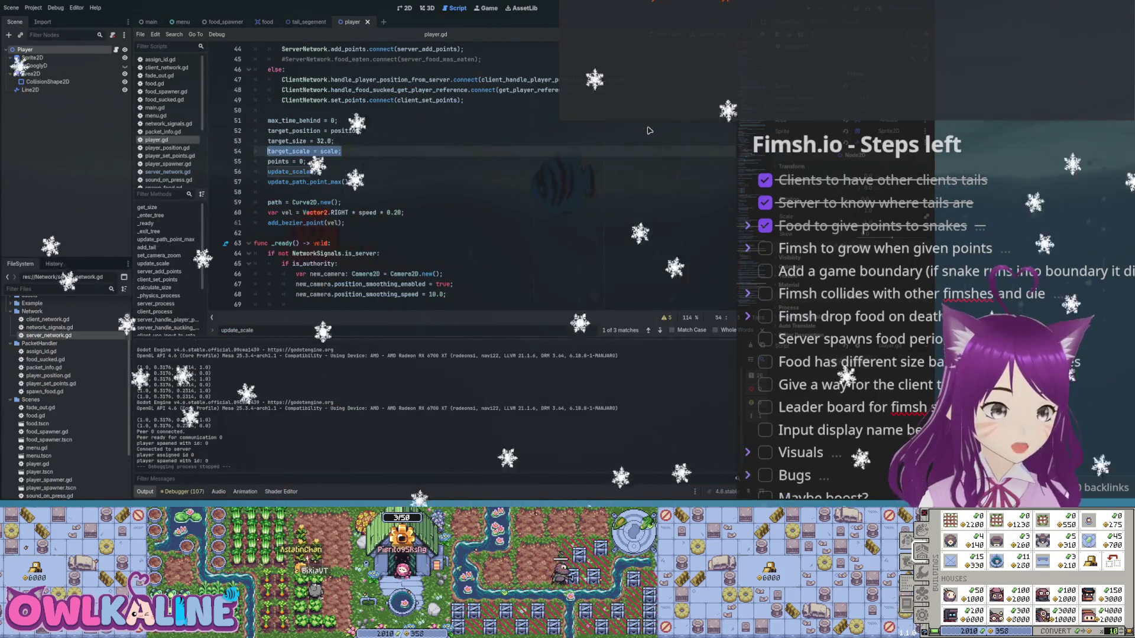
{"action": "type", "text": "target_scale = scale;"}
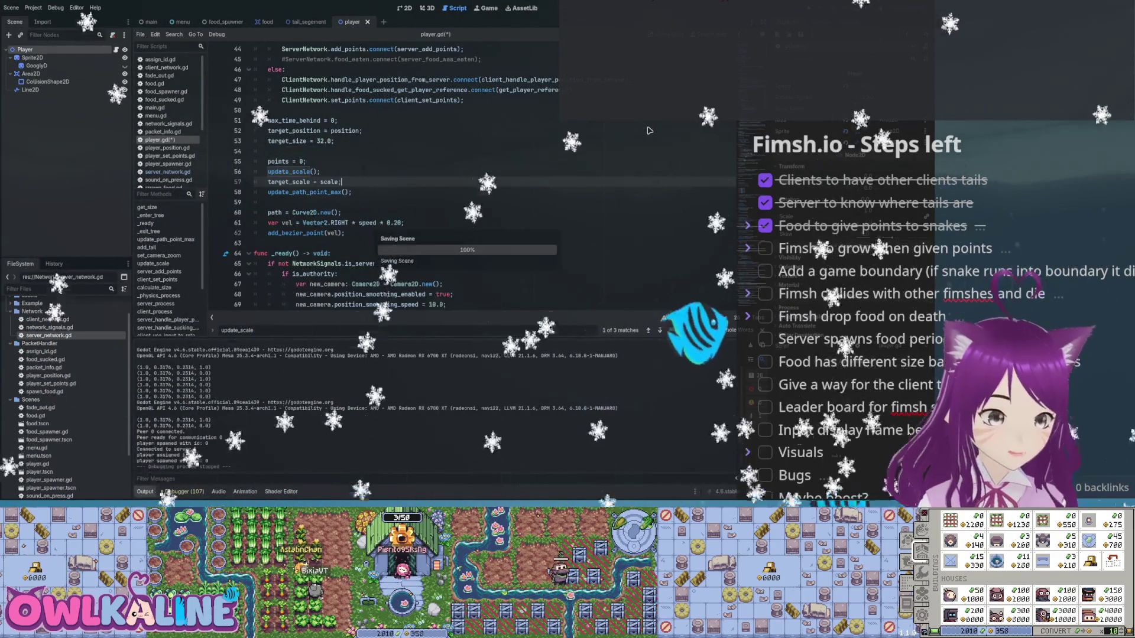
{"action": "key", "text": "Up"}
{"action": "key", "text": "BackSpace"}
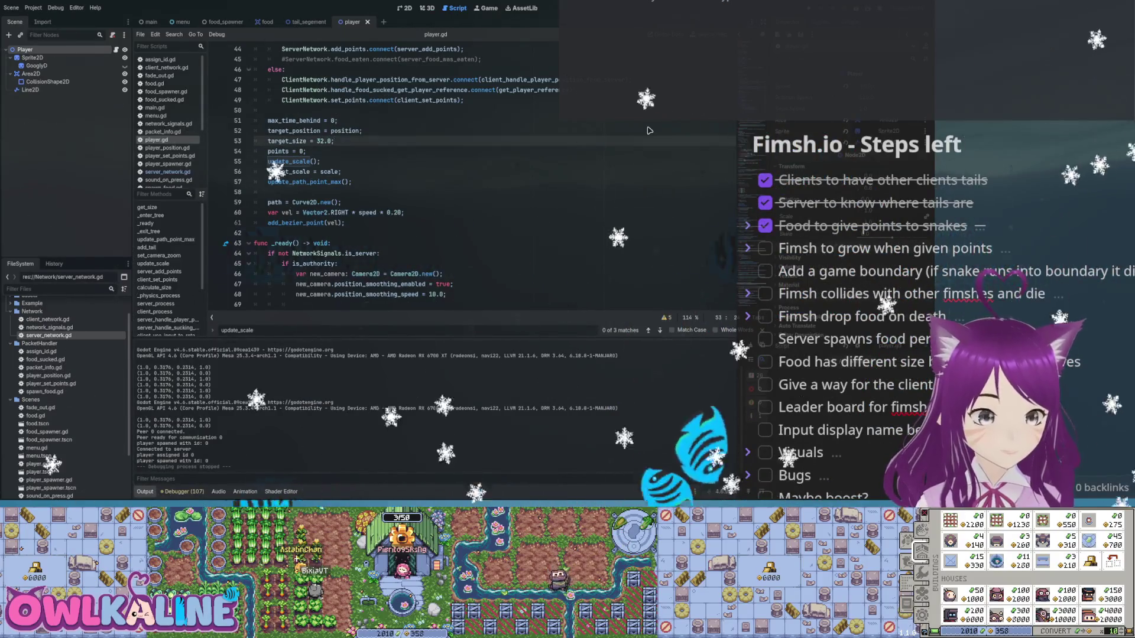
{"action": "key", "text": "Down"}
{"action": "key", "text": "Down"}
{"action": "key", "text": "Down"}
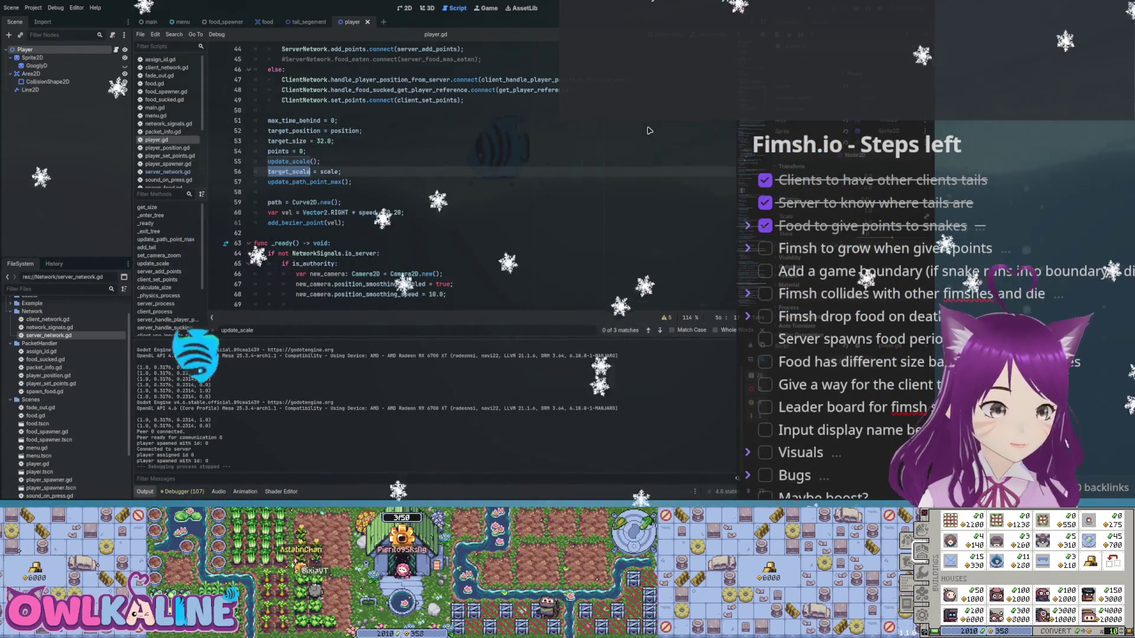
- Rewrite line 56 as 'scale = target_scale;', save, and run the project
{"action": "key", "text": "Right"}
{"action": "key", "text": "Right"}
{"action": "key", "text": "Right"}
{"action": "type", "text": "target_"}
{"action": "key", "text": "ctrl+s"}
{"action": "key", "text": "Escape"}
{"action": "key", "text": "Escape"}
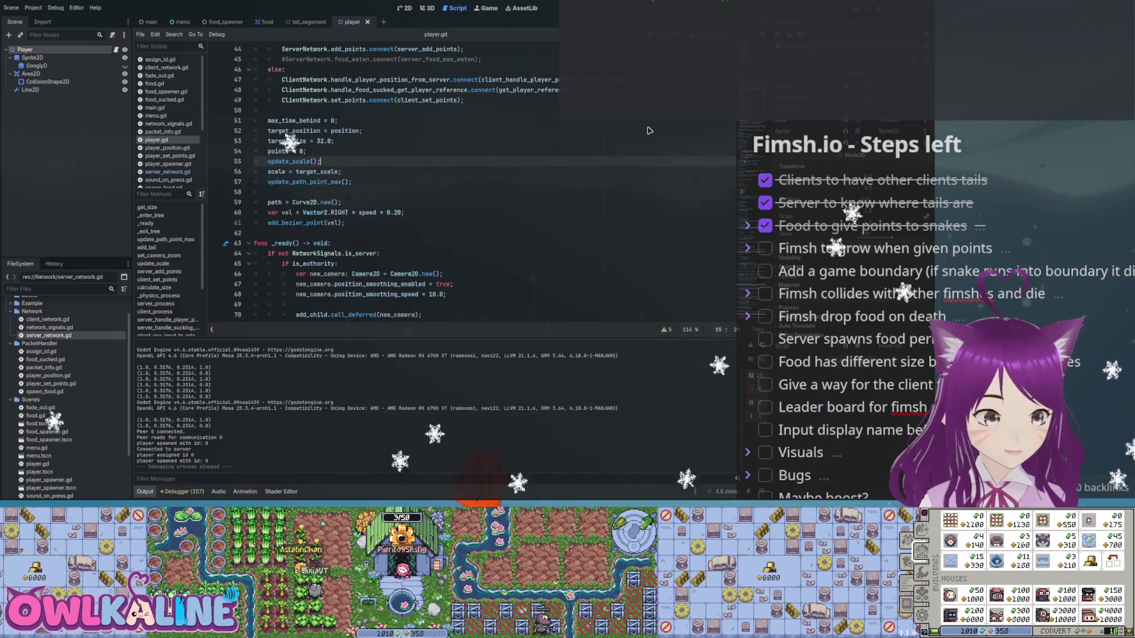
{"action": "key", "text": "F5"}
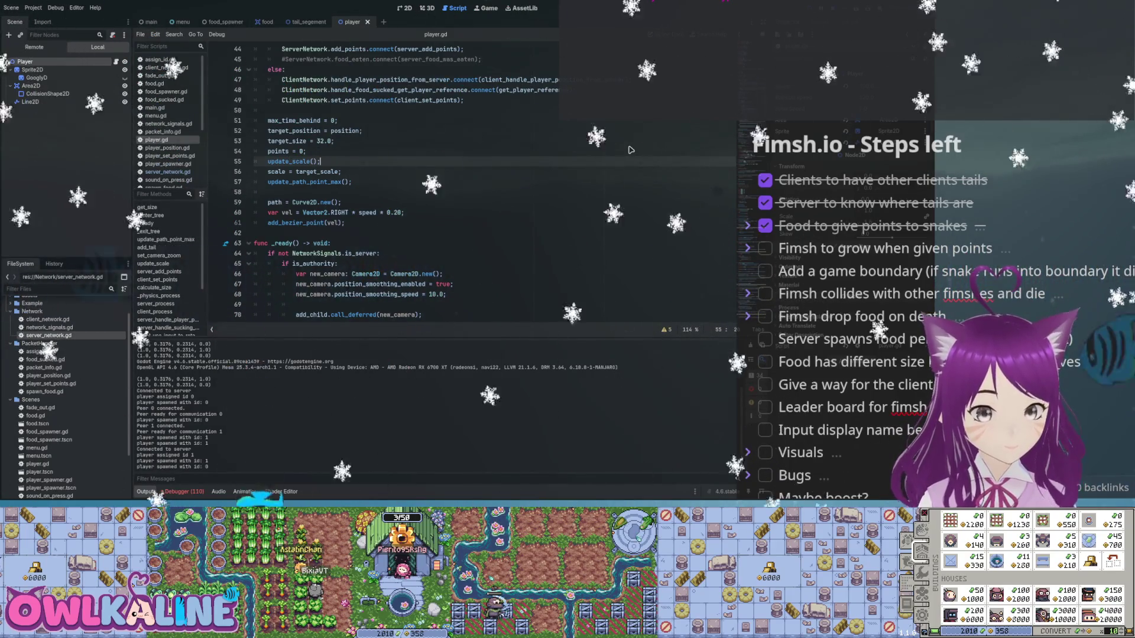
- Stop the running game and expand the 'Fimsh to grow when given points' task in Obsidian
{"action": "key", "text": "F8"}
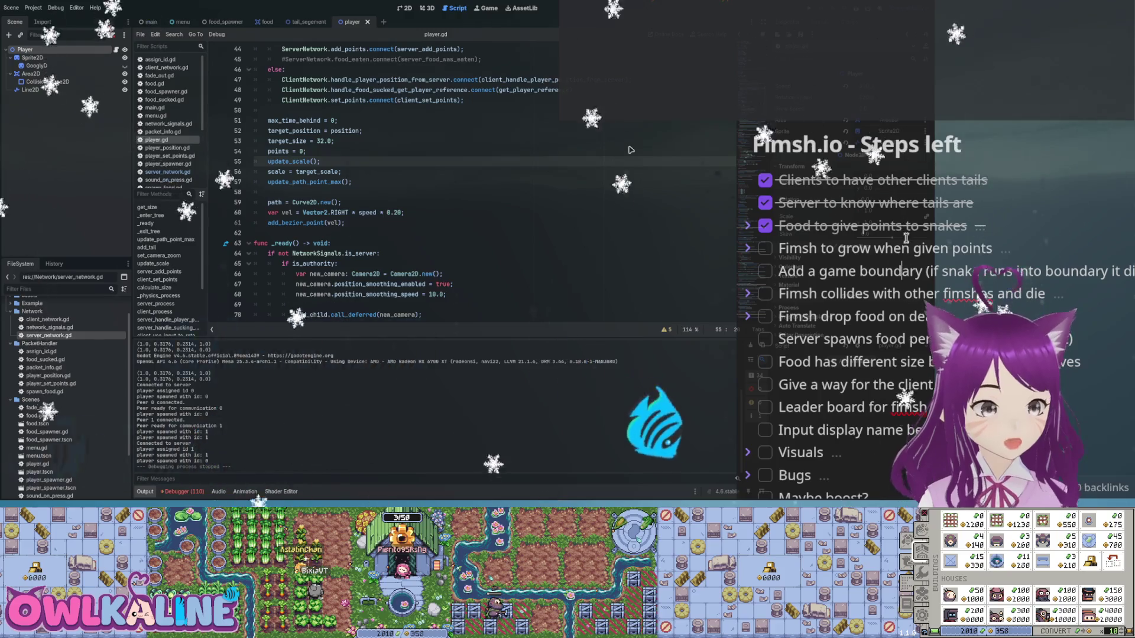
{"action": "left_click", "coordinate": [747, 249]}
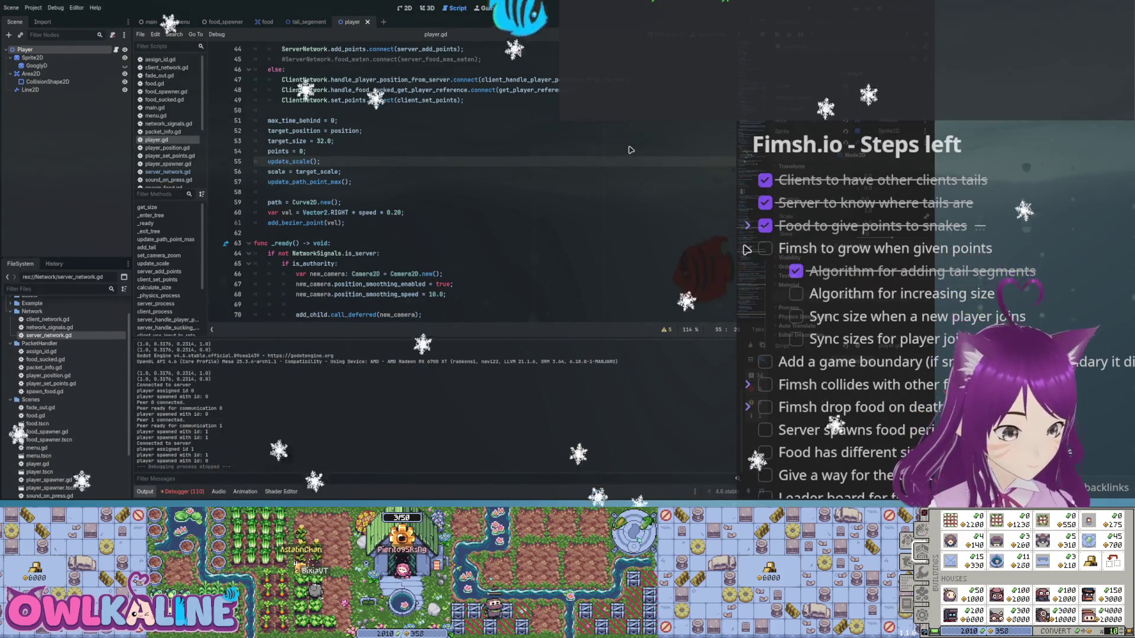
{"action": "left_click", "coordinate": [747, 249]}
{"action": "left_click", "coordinate": [748, 248]}
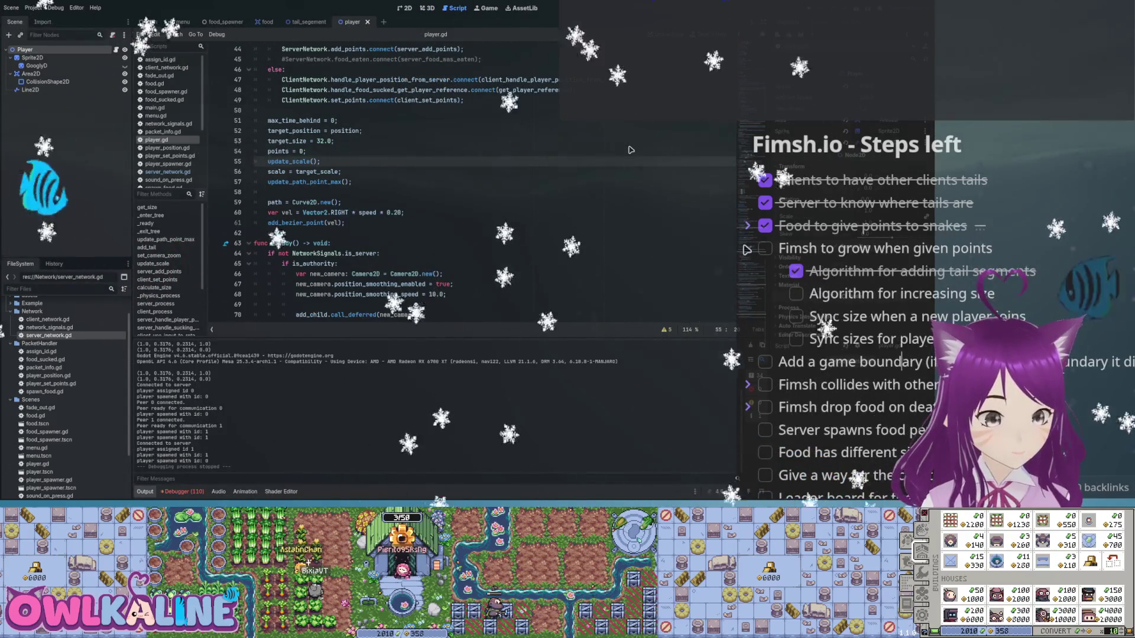
{"action": "scroll", "coordinate": [988, 227], "scroll_direction": "down", "scroll_amount": 3}
{"action": "scroll", "coordinate": [988, 227], "scroll_direction": "up", "scroll_amount": 1}
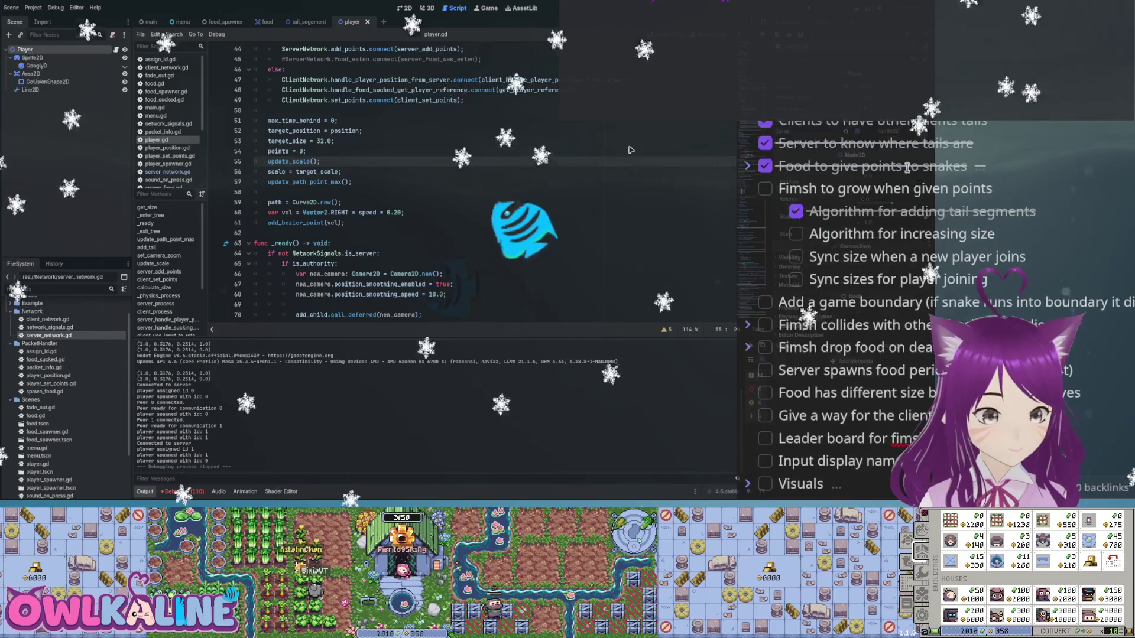
- Add a ticked sub-item 'update size when food is eaten by self and others' below 'Sync sizes for player joining'
{"action": "left_click", "coordinate": [1022, 288]}
{"action": "key", "text": "Return"}
{"action": "type", "text": "syn"}
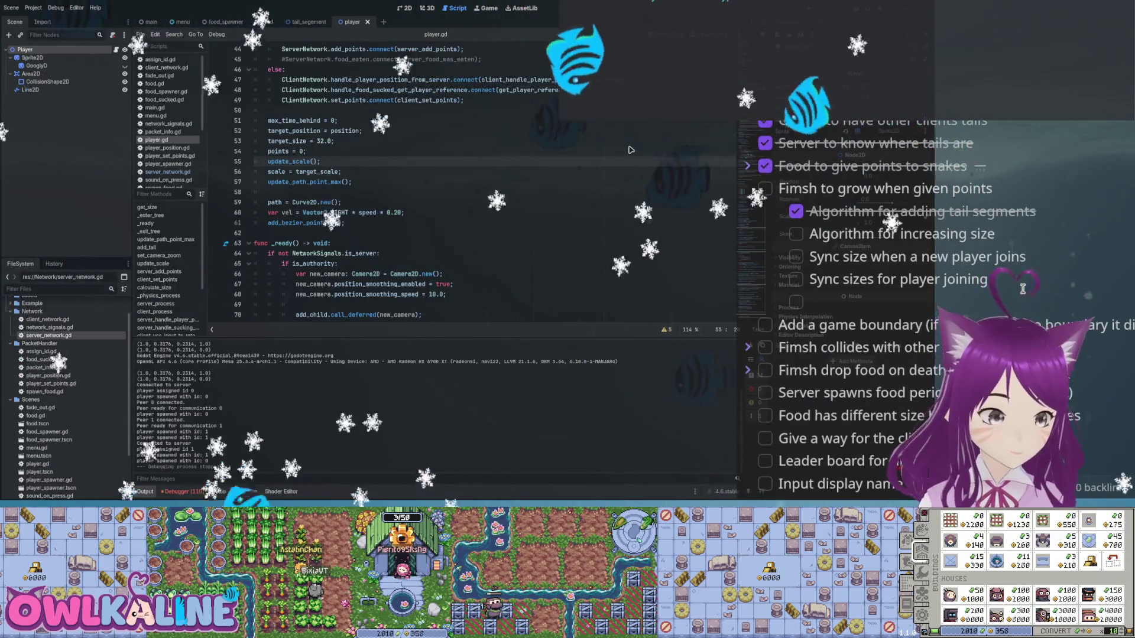
{"action": "type", "text": "c"}
{"action": "key", "text": "BackSpace"}
{"action": "key", "text": "BackSpace"}
{"action": "key", "text": "BackSpace"}
{"action": "type", "text": "udpa"}
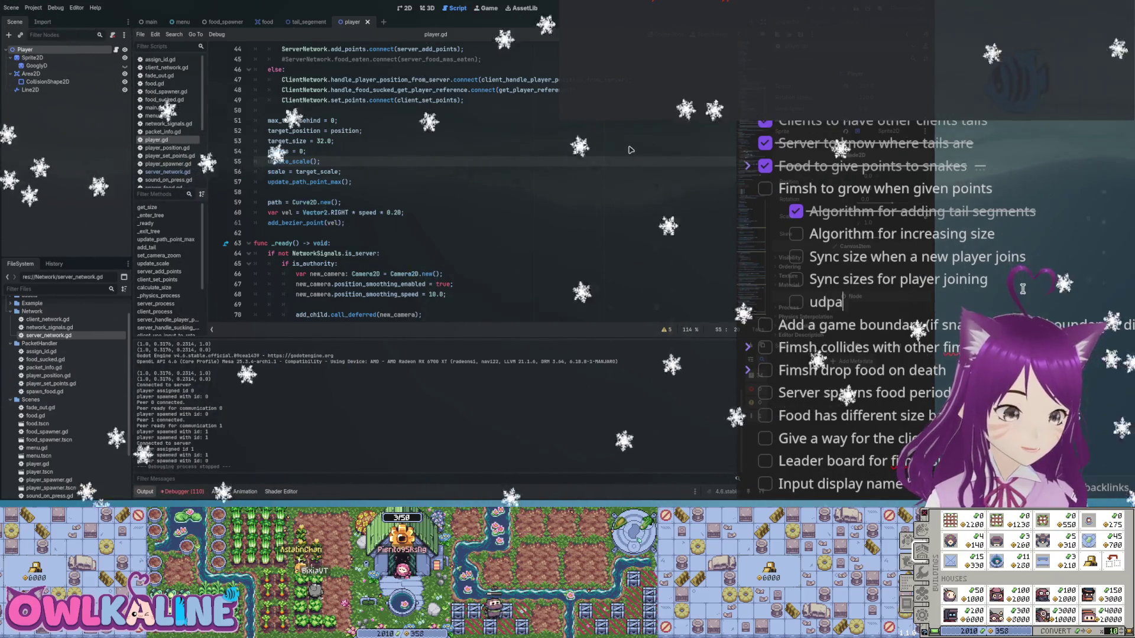
{"action": "type", "text": "te size when fo"}
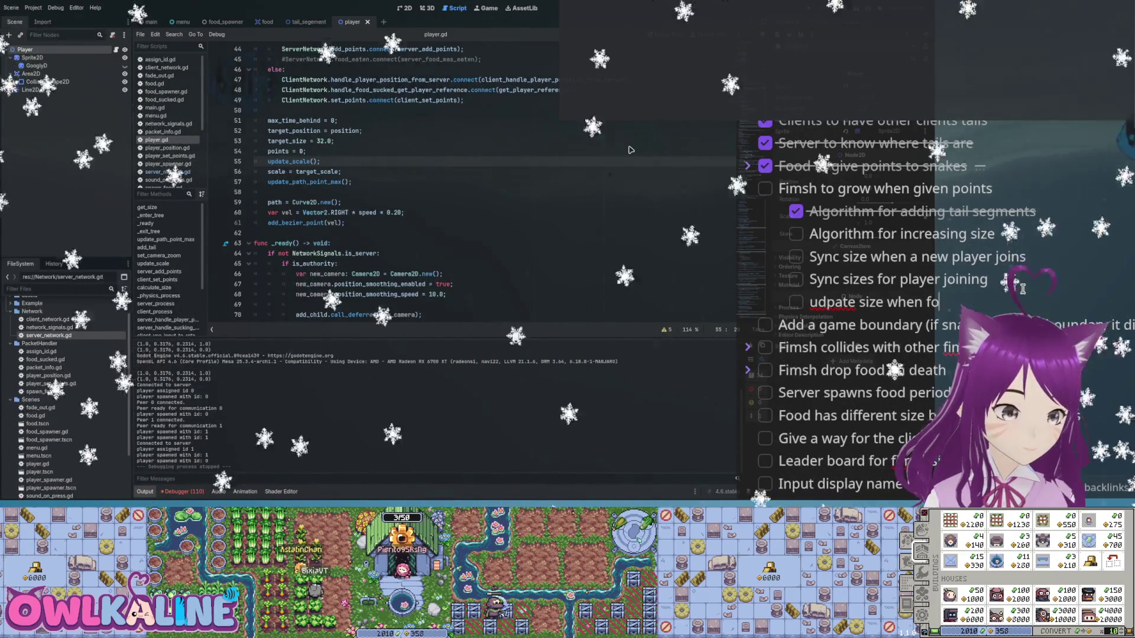
{"action": "type", "text": "od is eatenby self and othe"}
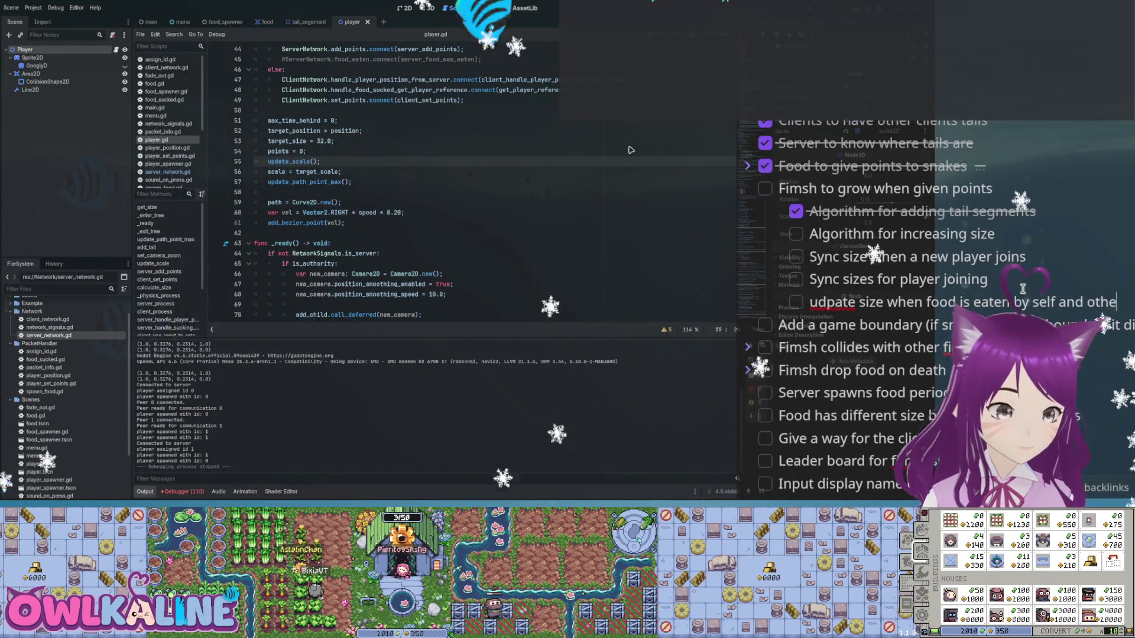
{"action": "type", "text": "p"}
{"action": "left_click", "coordinate": [796, 302]}
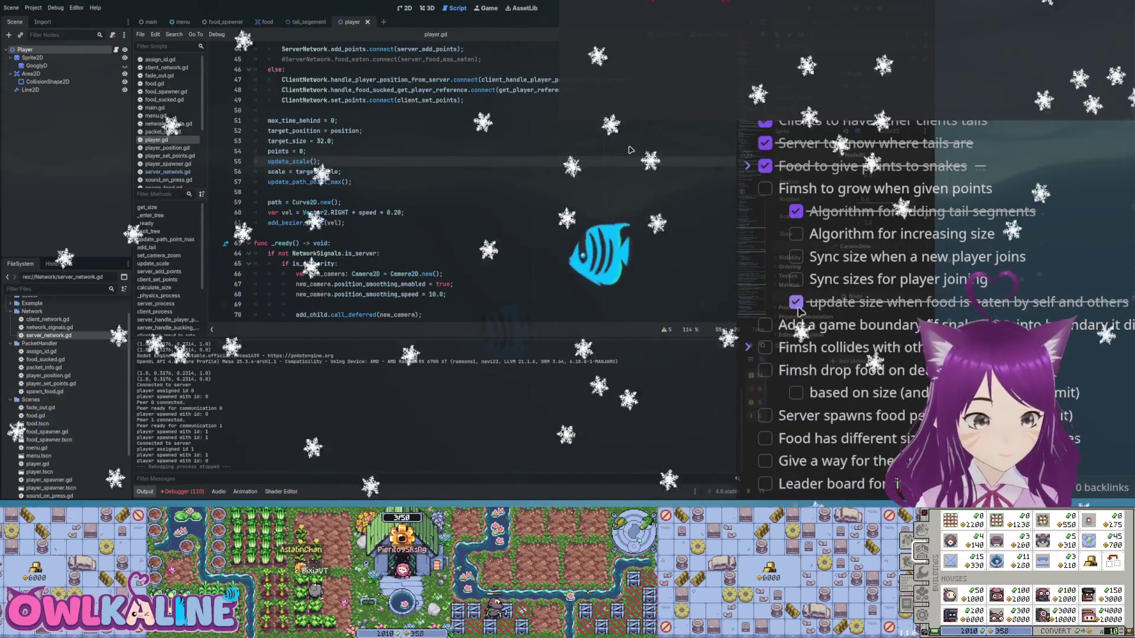
- Expand the 'Fimsh collides with other fimshes' task and collapse the growth task
{"action": "left_click", "coordinate": [748, 348]}
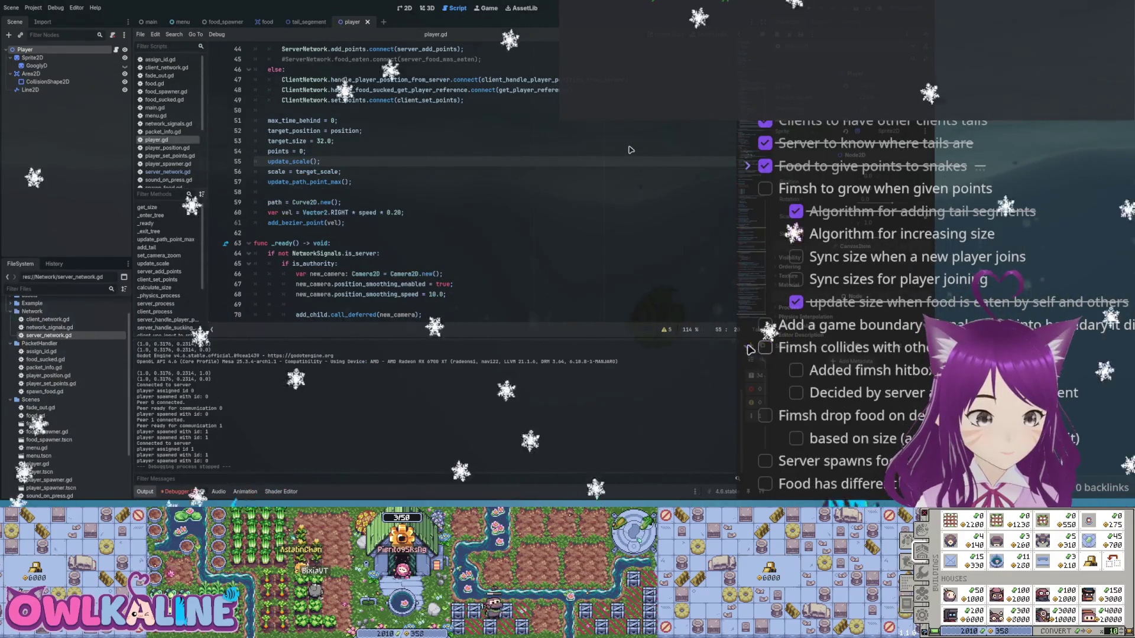
{"action": "left_click_drag", "start_coordinate": [874, 279], "coordinate": [812, 257]}
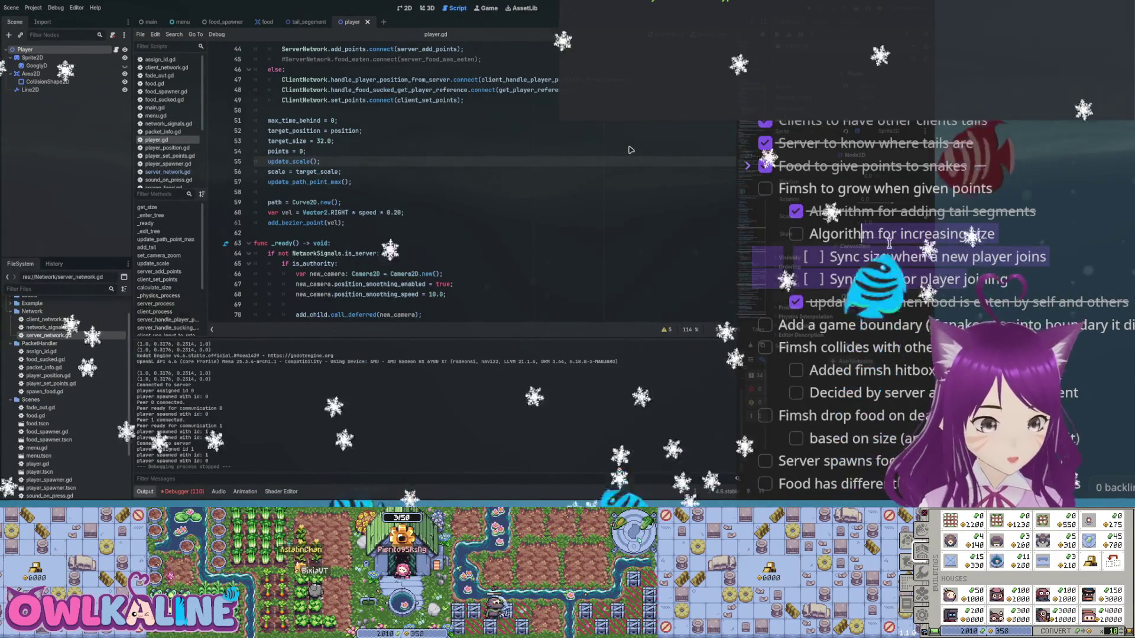
{"action": "left_click", "coordinate": [922, 260]}
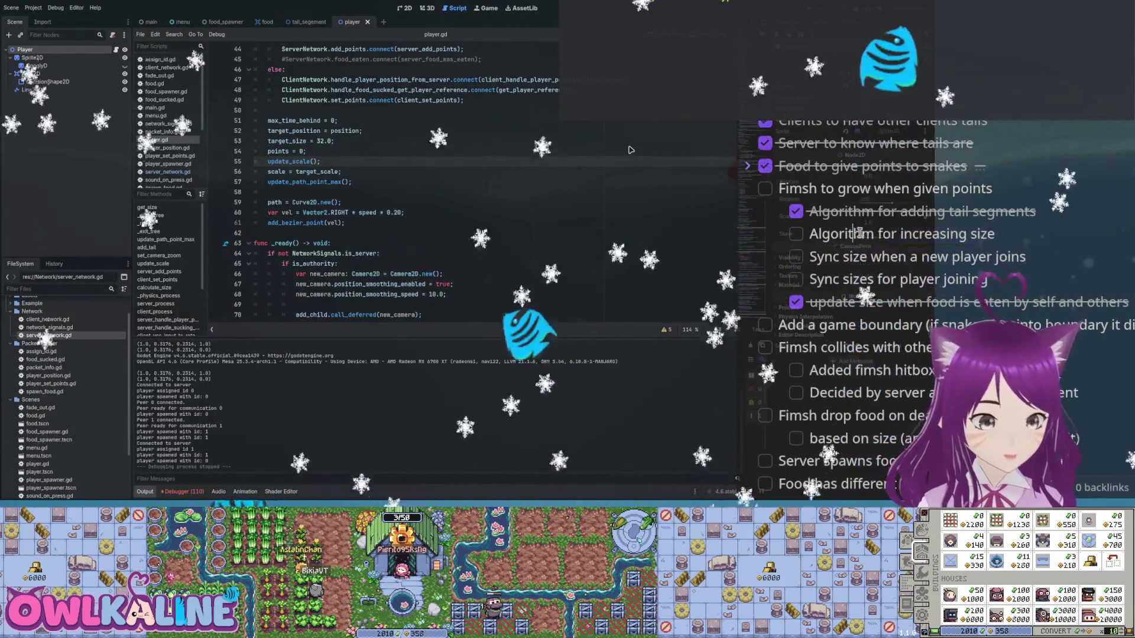
{"action": "left_click", "coordinate": [748, 189]}
{"action": "mouse_move", "coordinate": [858, 211]}
{"action": "left_mouse_down"}
{"action": "mouse_move", "coordinate": [1053, 211]}
{"action": "mouse_move", "coordinate": [804, 198]}
{"action": "left_mouse_up"}
{"action": "left_click", "coordinate": [804, 198]}
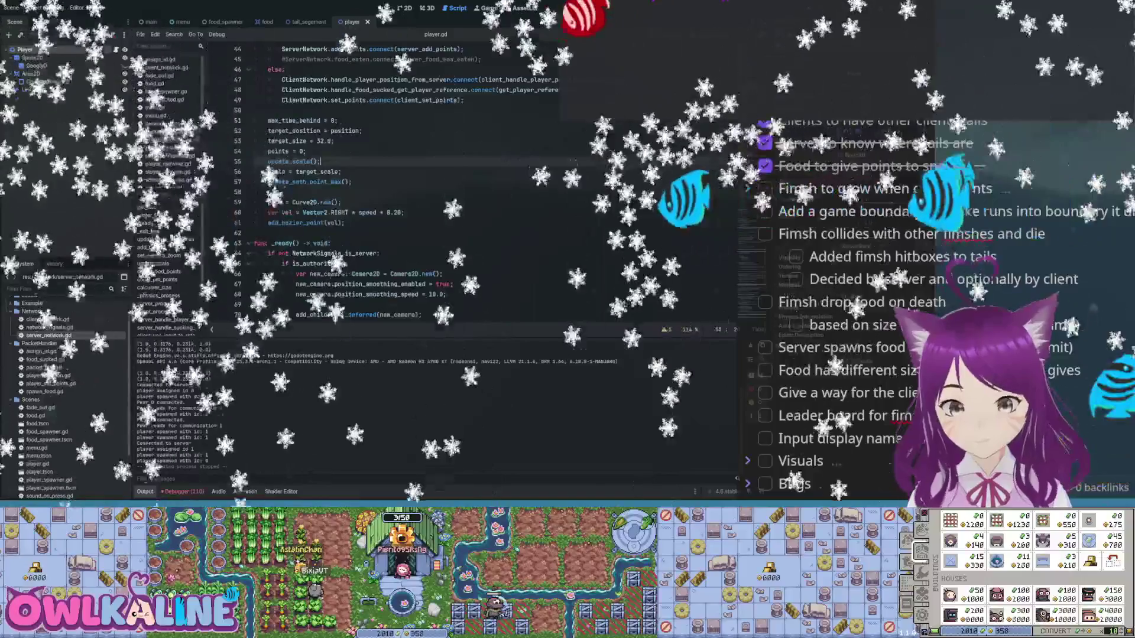
- Switch from the Script editor to the 2D view of main.tscn with its Client and Server buttons
{"action": "key", "text": "ctrl+Tab"}
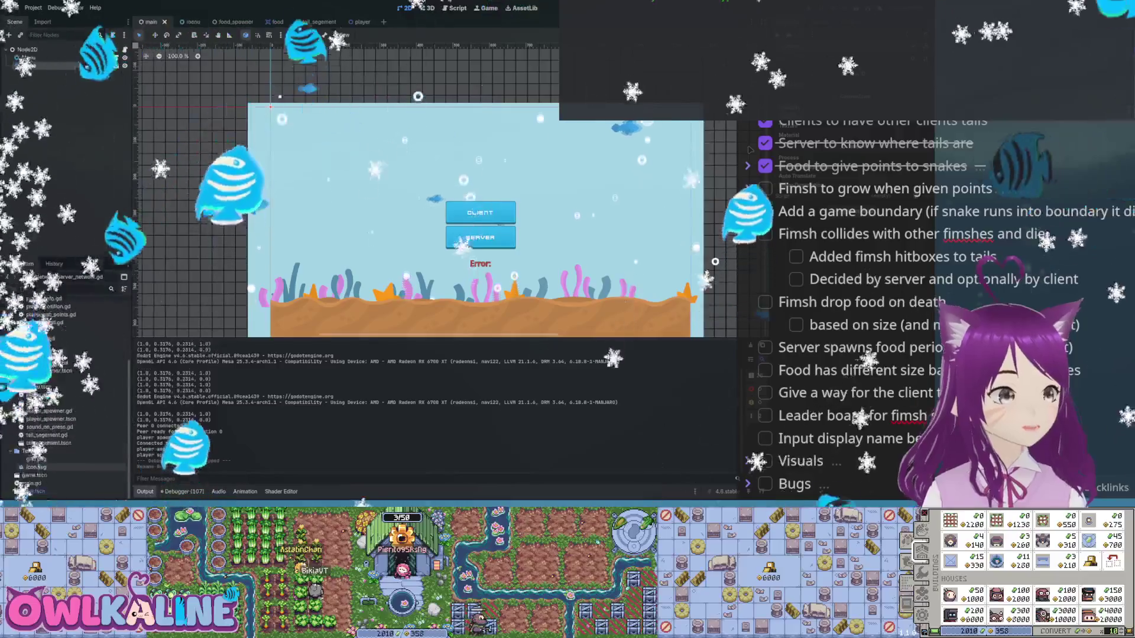
- Open game.tscn from the FileSystem dock, showing its Parallax2D, PlayerSpawner and FoodSpawner nodes
{"action": "double_click", "coordinate": [33, 475]}
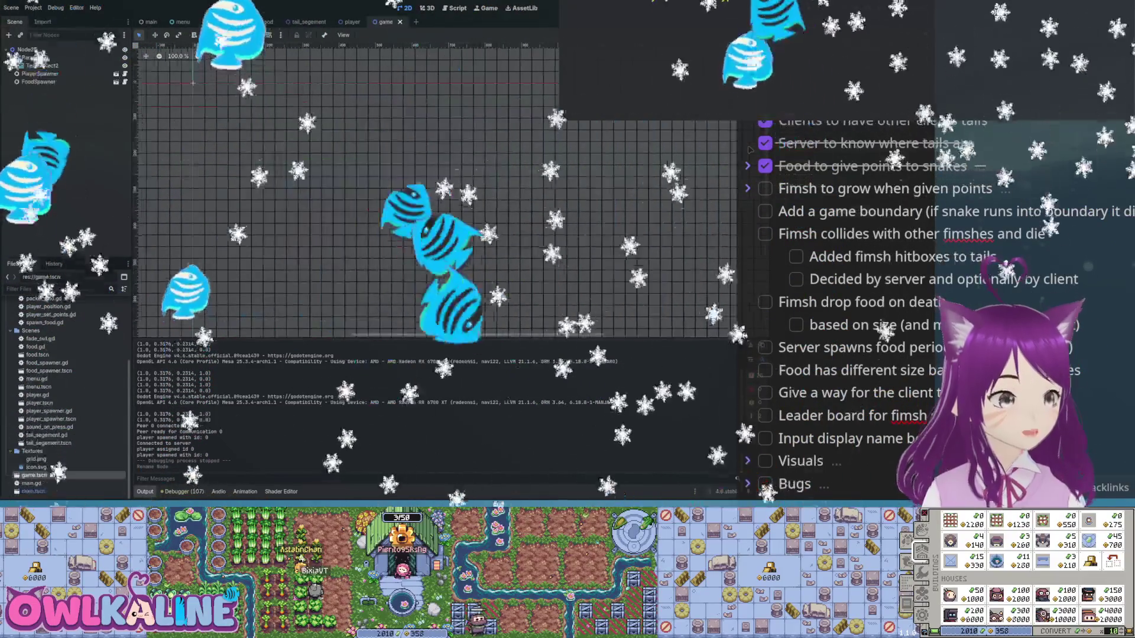
{"action": "scroll", "coordinate": [332, 200], "scroll_direction": "down", "scroll_amount": 5}
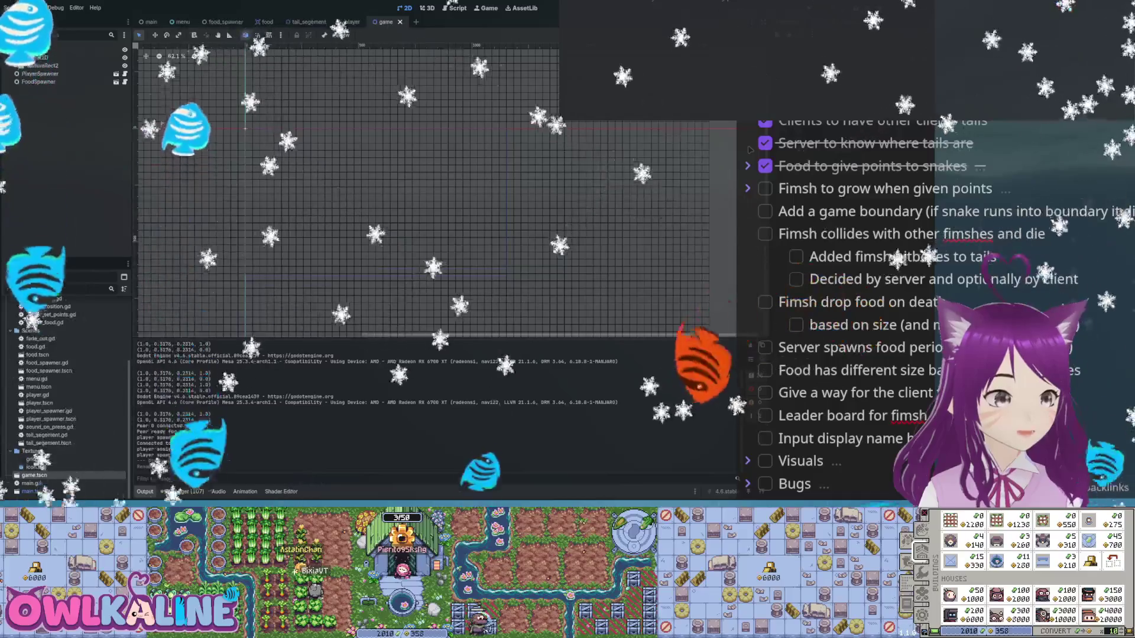
{"action": "scroll", "coordinate": [423, 189], "scroll_direction": "up", "scroll_amount": 3}
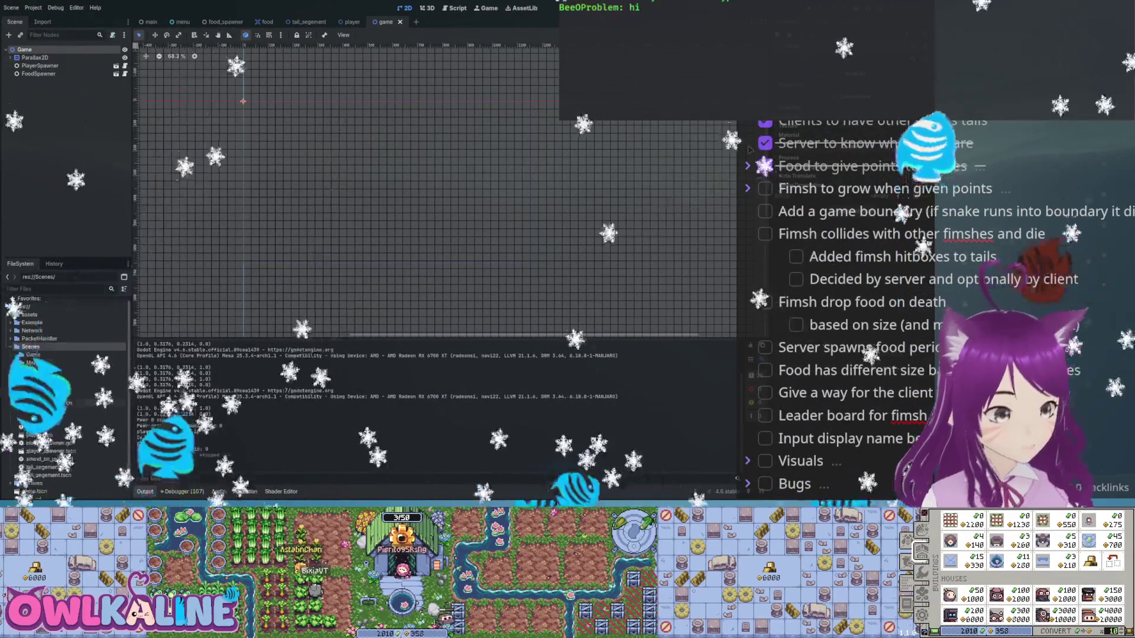
- Move fade_out.gd, menu.gd and sound_on_press.gd into Scenes/Menu, and the food files into Scenes/Game
{"action": "left_click", "coordinate": [40, 371]}
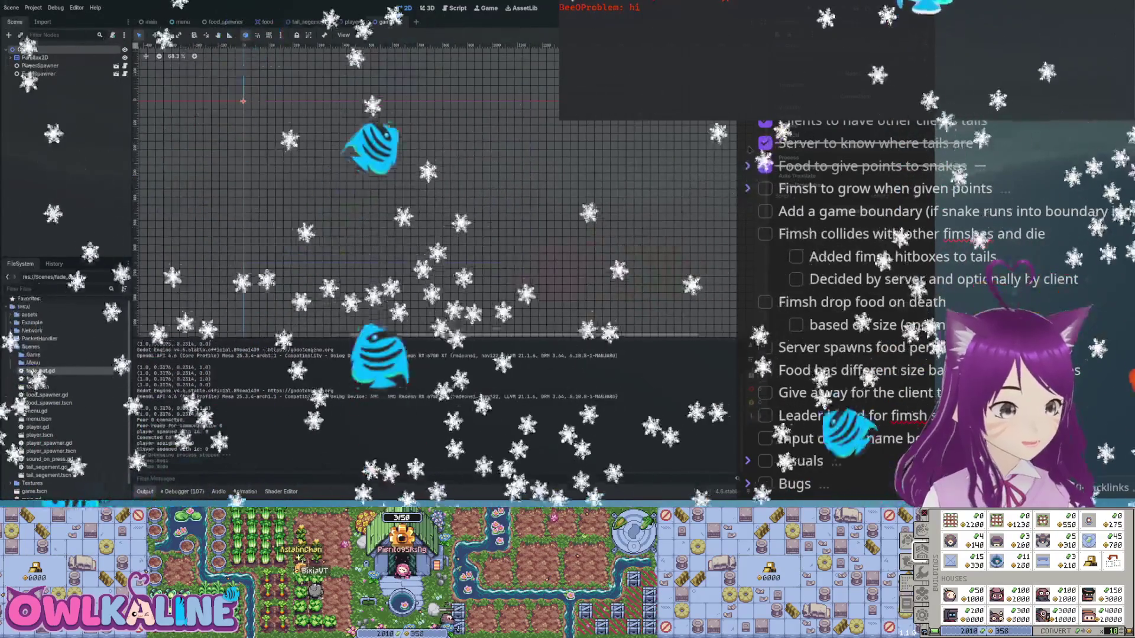
{"action": "scroll", "coordinate": [65, 396], "scroll_direction": "down", "scroll_amount": 1}
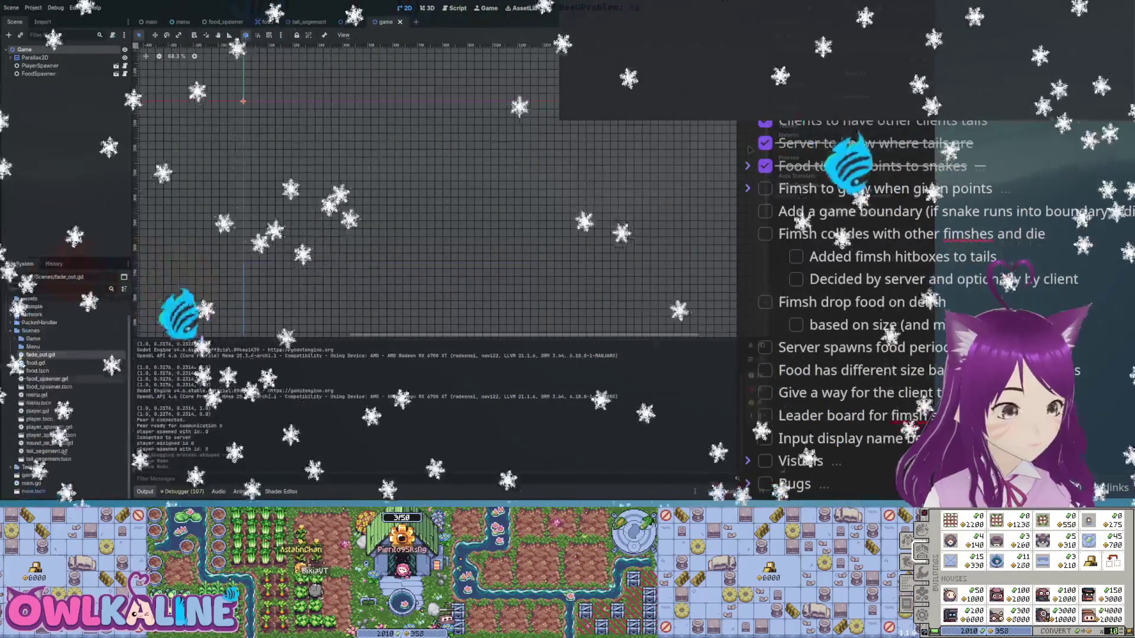
{"action": "left_click", "coordinate": [36, 395]}
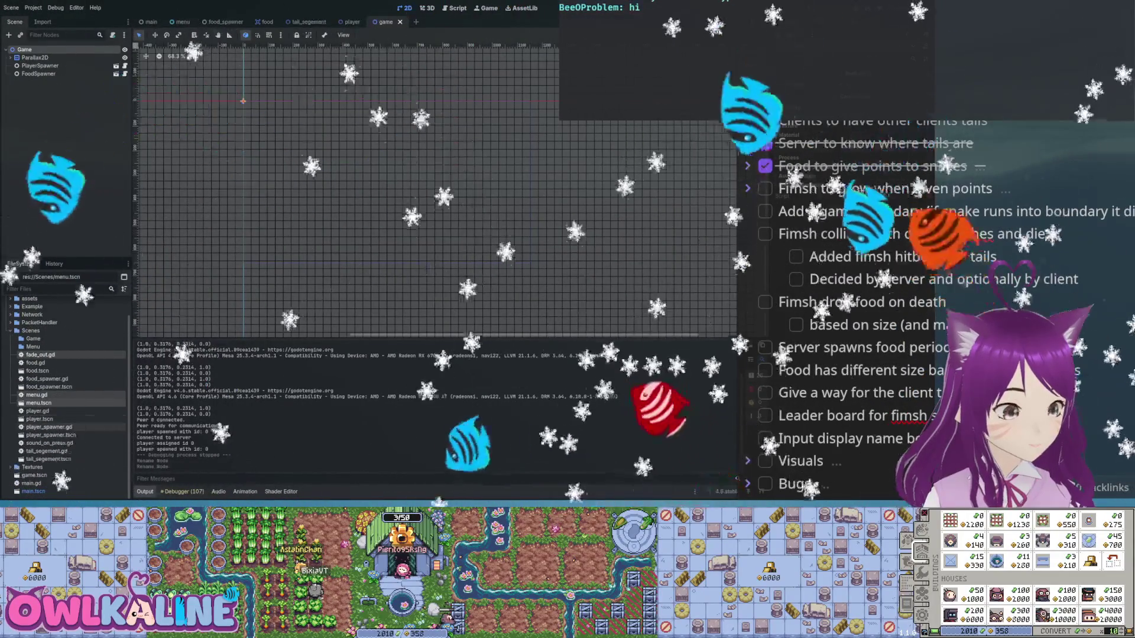
{"action": "left_click", "coordinate": [50, 443]}
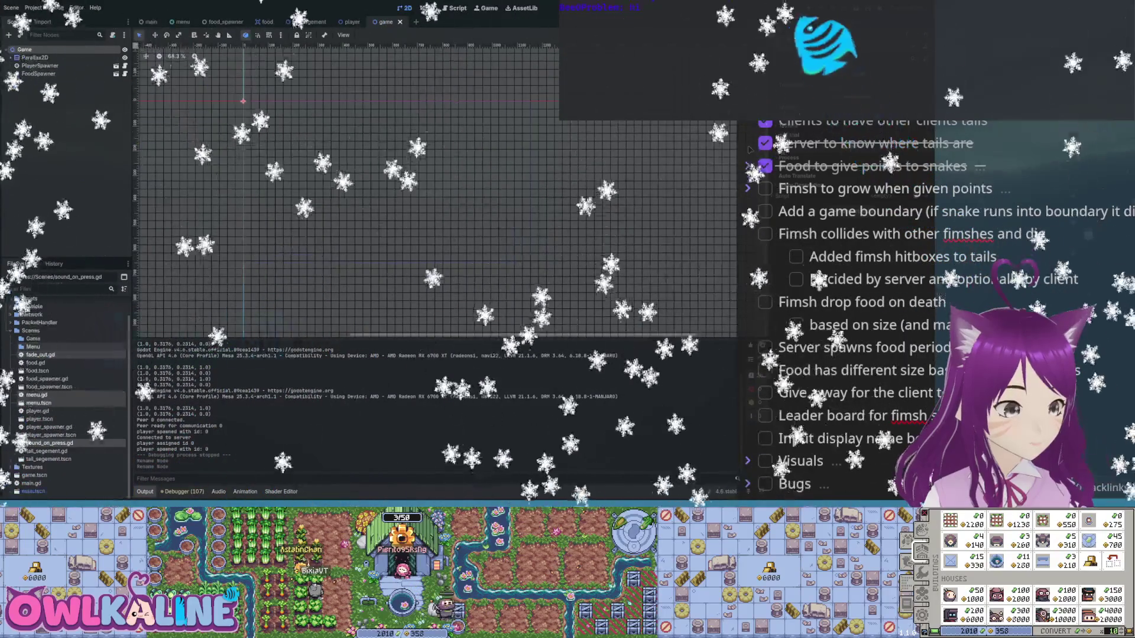
{"action": "left_click_drag", "start_coordinate": [50, 443], "coordinate": [33, 347]}
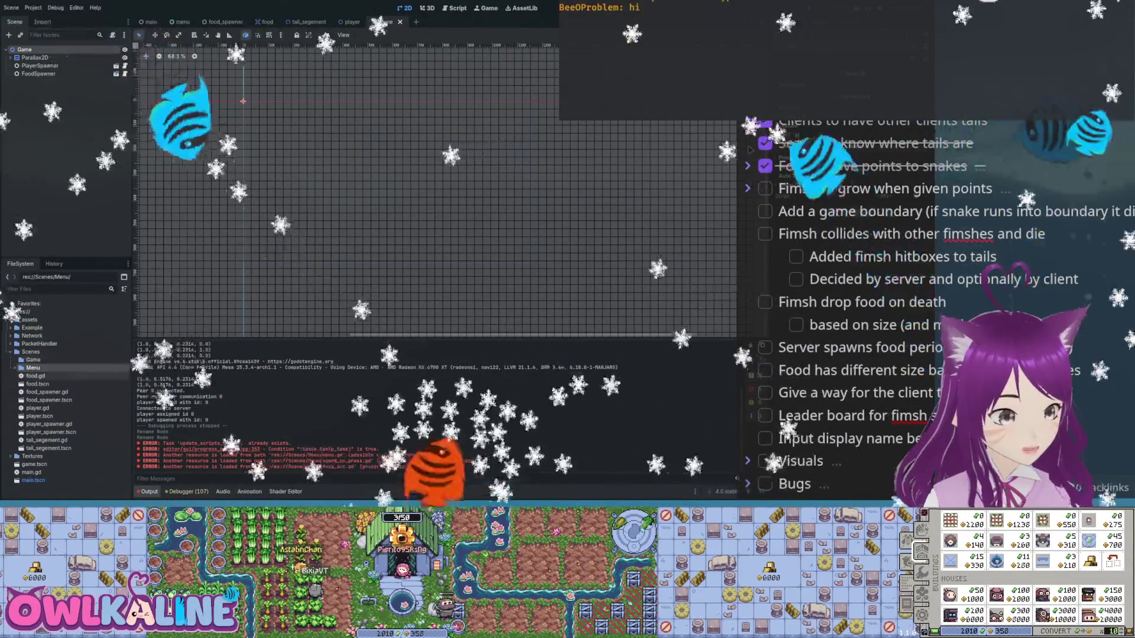
{"action": "left_click", "coordinate": [36, 376]}
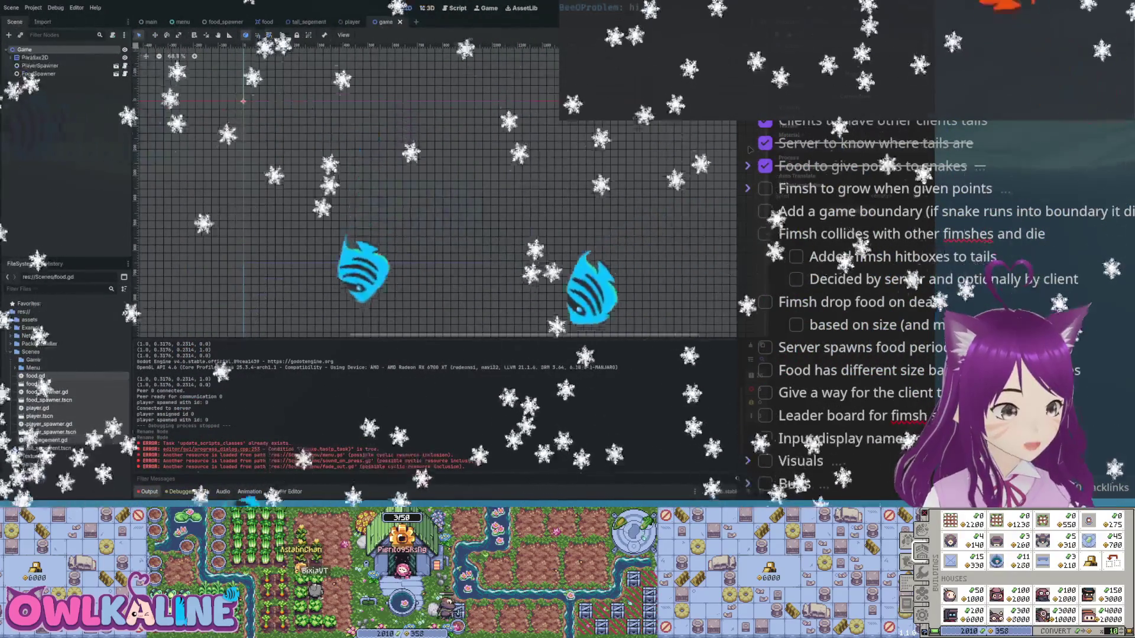
{"action": "left_click_drag", "start_coordinate": [35, 376], "coordinate": [42, 361]}
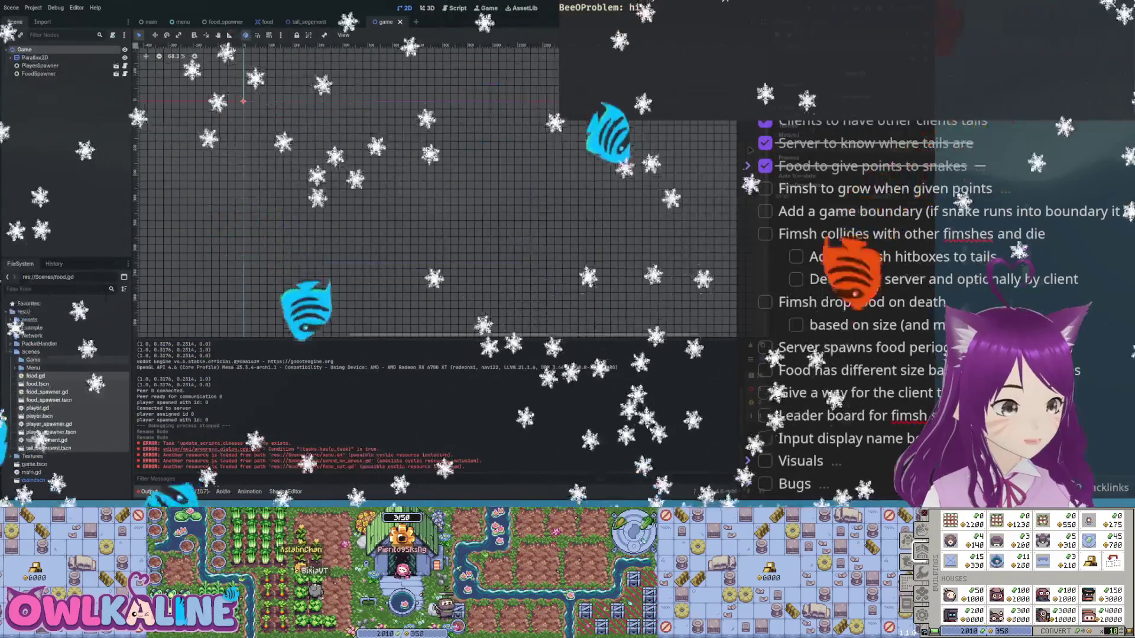
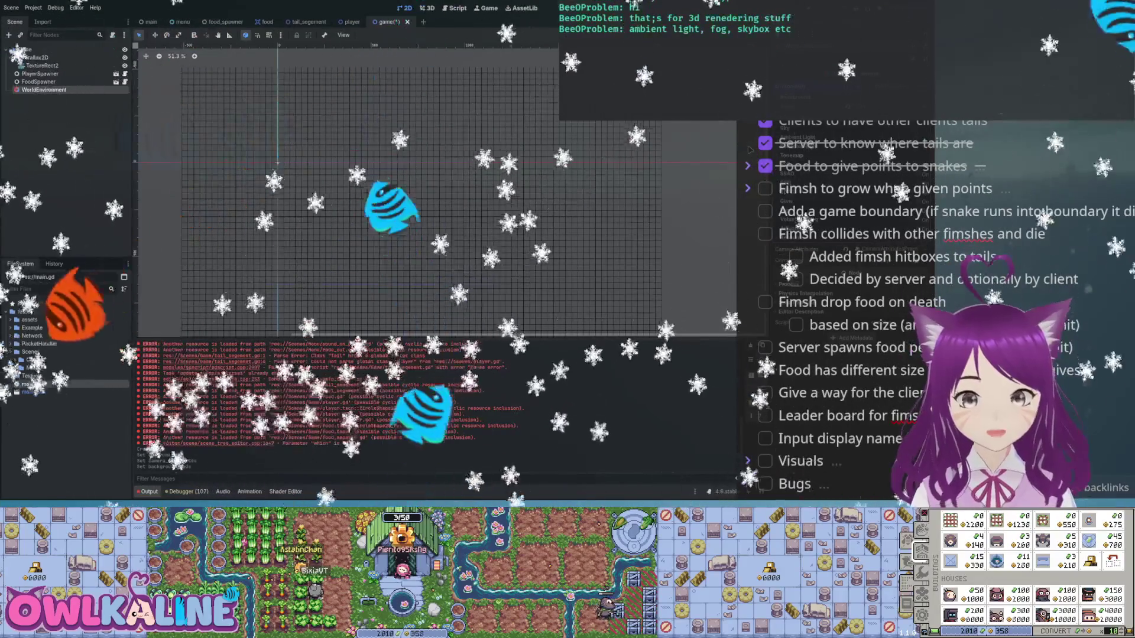
- Run the project to test it, then delete the WorldEnvironment node
{"action": "key", "text": "F5"}
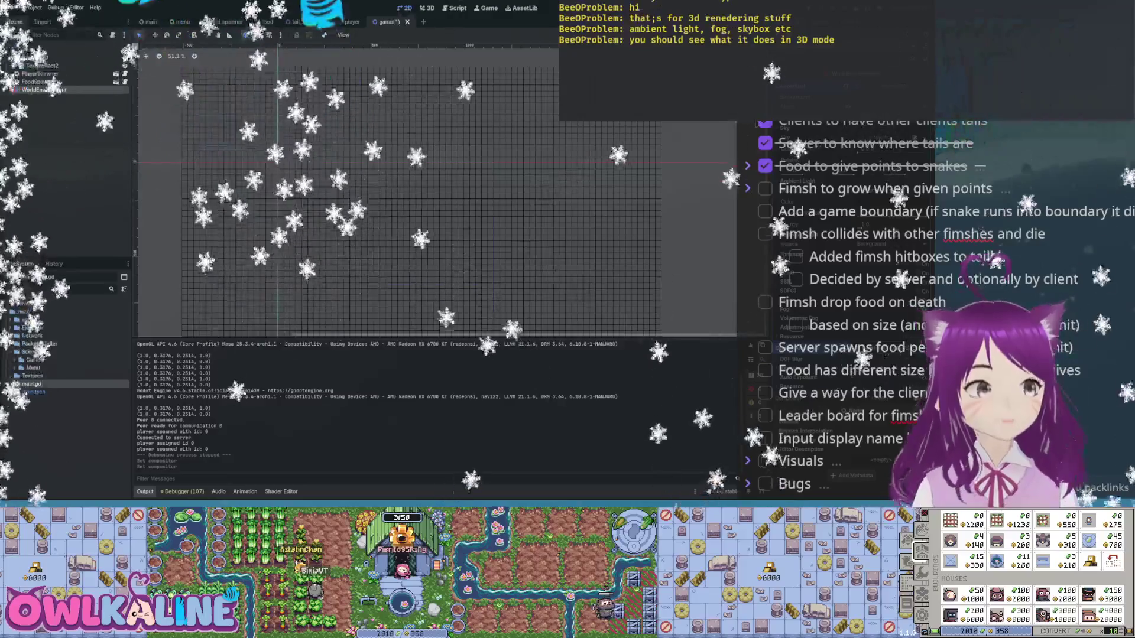
{"action": "key", "text": "Delete"}
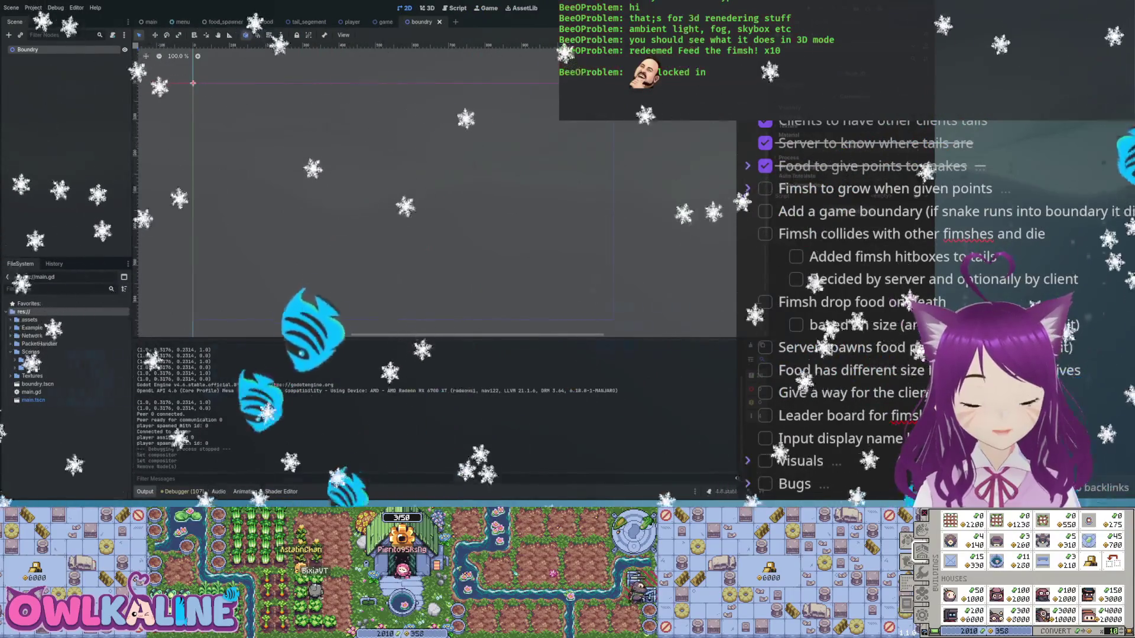
- Add a CollisionShape2D child under the Boundry node and reselect Boundry
{"action": "key", "text": "Return"}
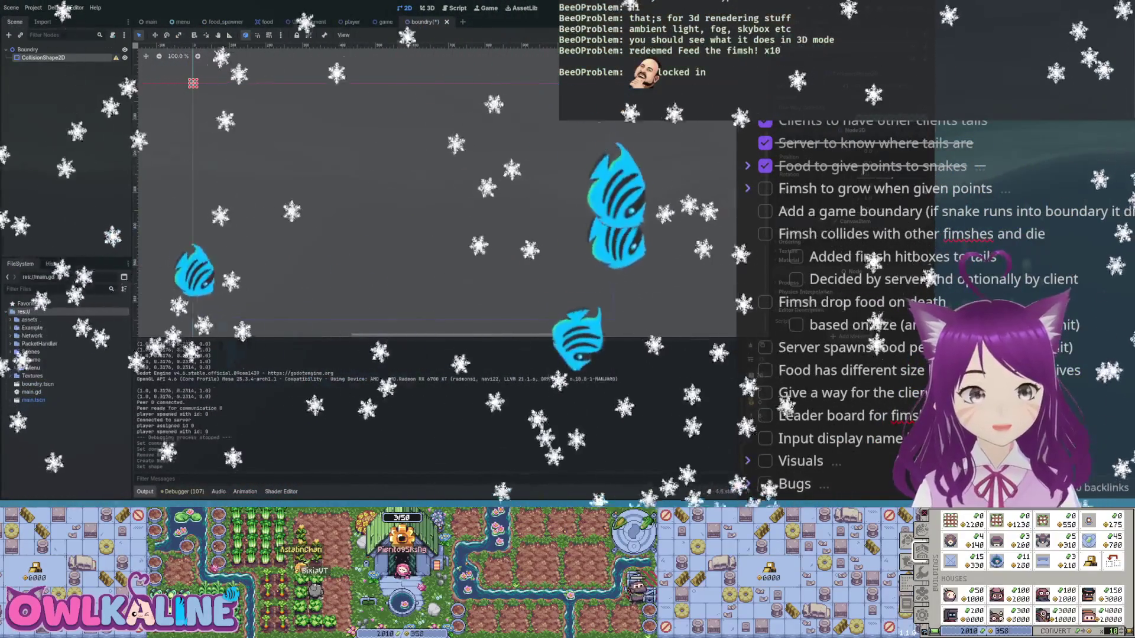
{"action": "left_click", "coordinate": [27, 49]}
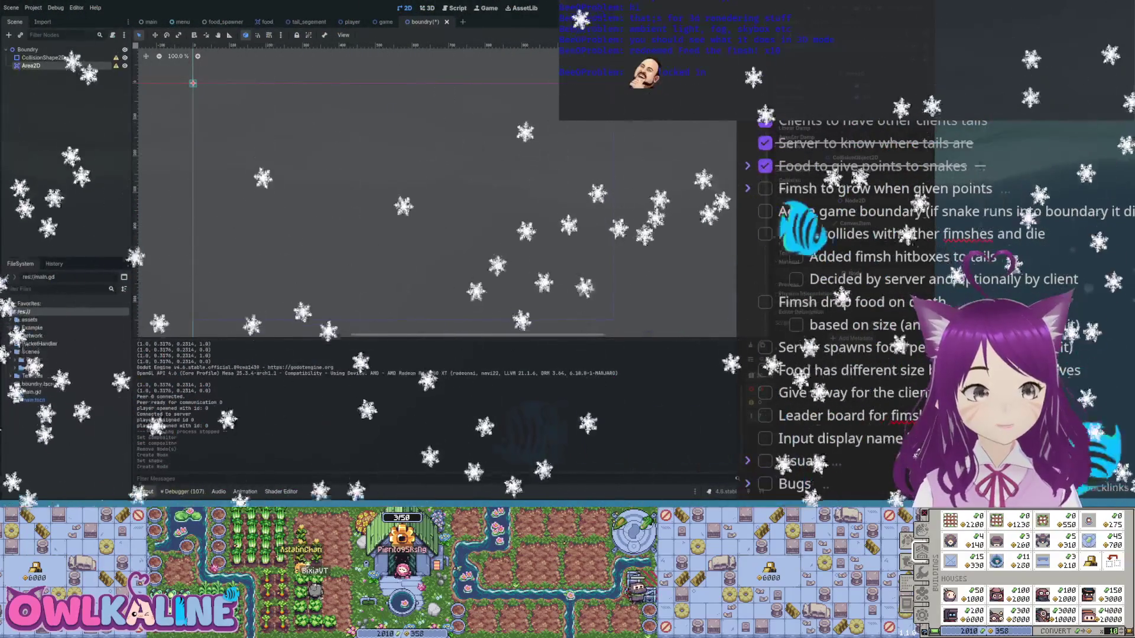
- Make Area2D the scene root and move the CollisionShape2D directly under it
{"action": "left_click", "coordinate": [53, 136]}
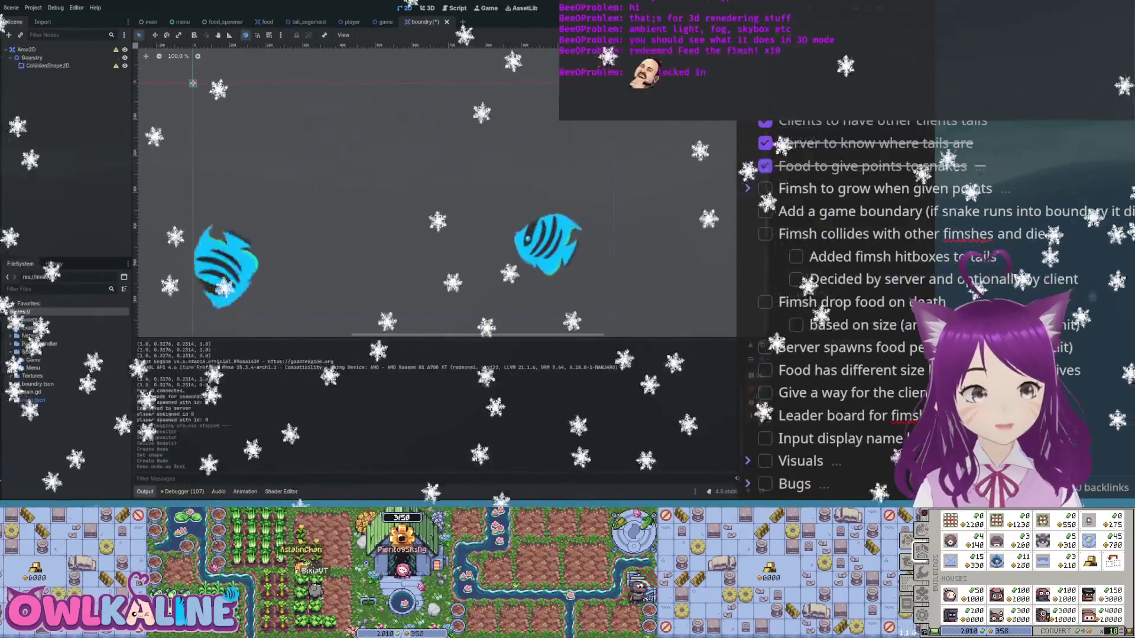
{"action": "left_click", "coordinate": [32, 57]}
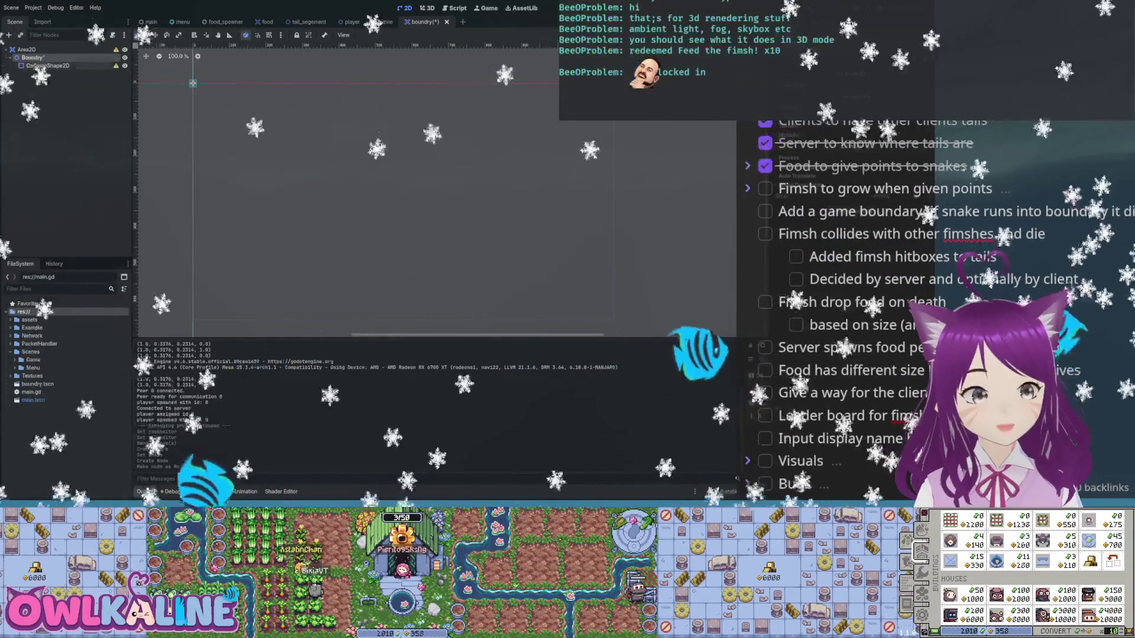
{"action": "left_click_drag", "start_coordinate": [48, 65], "coordinate": [41, 53]}
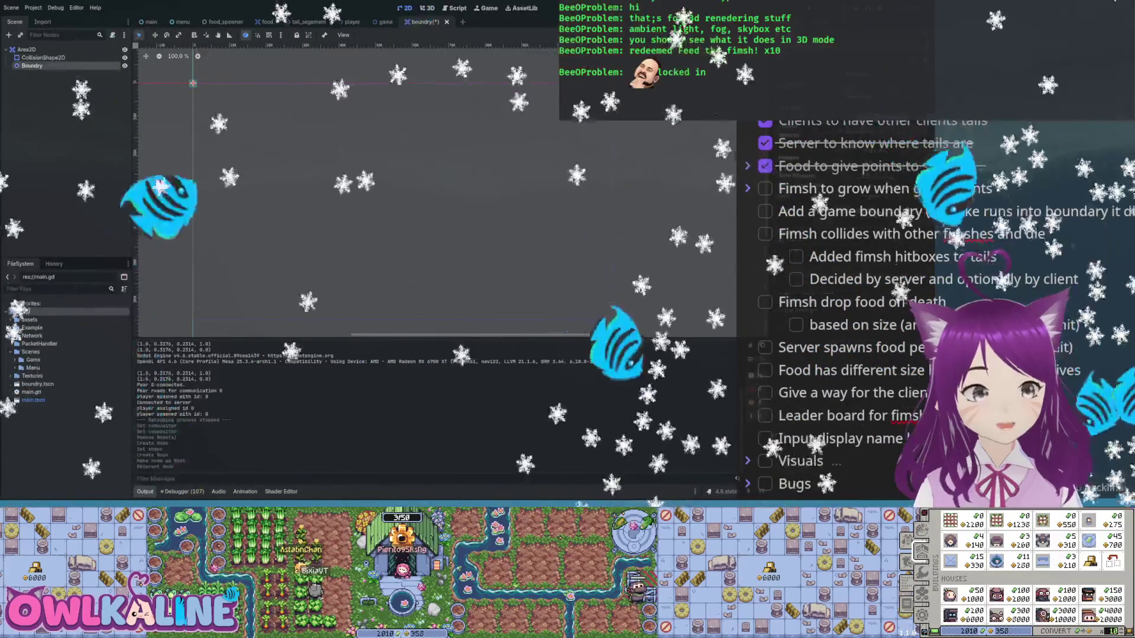
{"action": "left_click", "coordinate": [43, 57]}
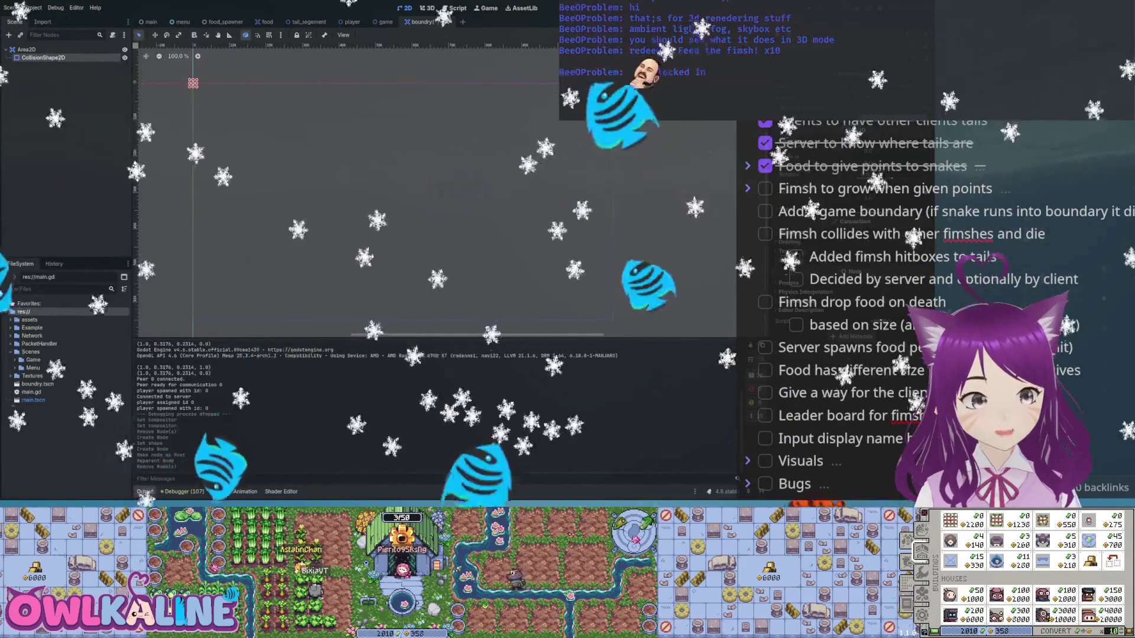
- Duplicate the collision shape and stretch it into a tall wall, then undo those edits
{"action": "key", "text": "ctrl+d"}
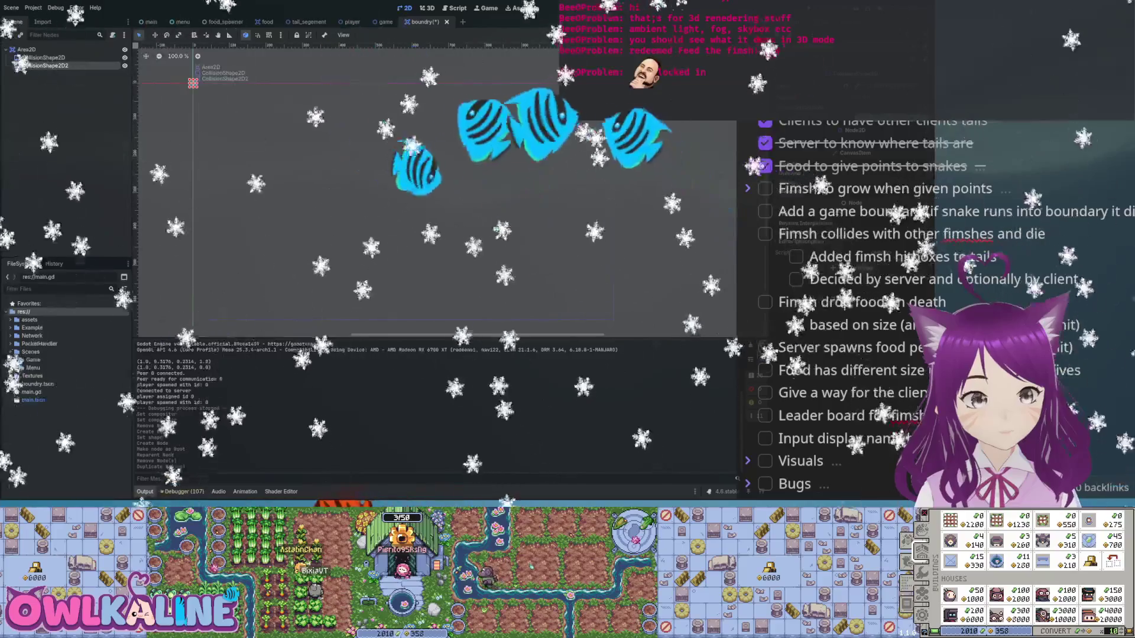
{"action": "mouse_move", "coordinate": [193, 83]}
{"action": "left_mouse_down"}
{"action": "mouse_move", "coordinate": [193, 168]}
{"action": "mouse_move", "coordinate": [346, 188]}
{"action": "mouse_move", "coordinate": [391, 251]}
{"action": "left_mouse_up"}
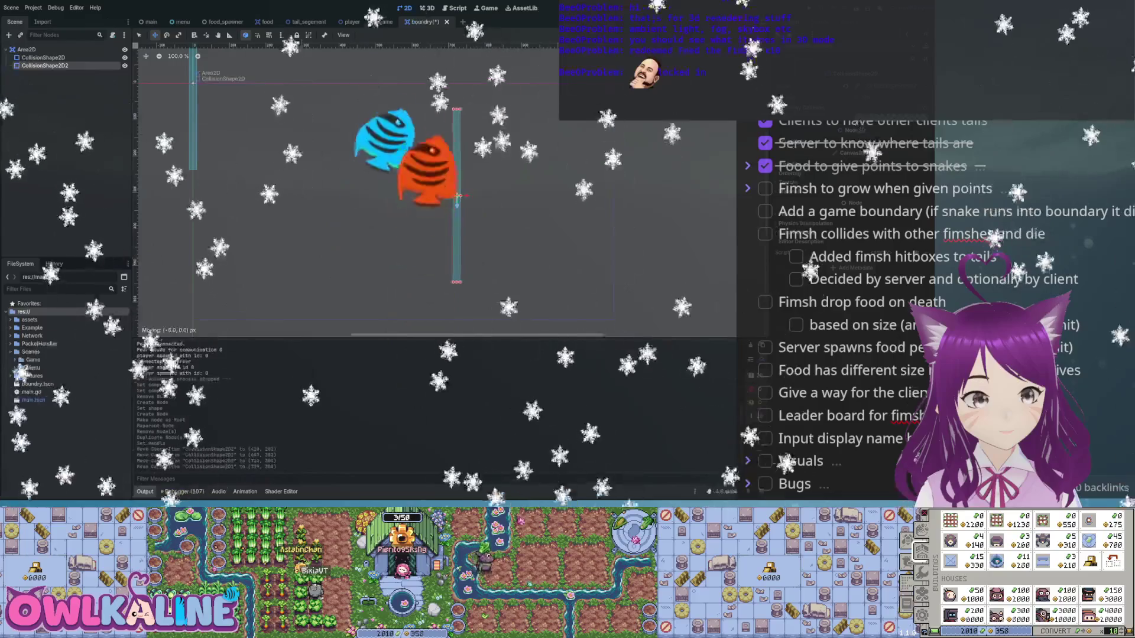
{"action": "left_click_drag", "start_coordinate": [455, 202], "coordinate": [455, 222]}
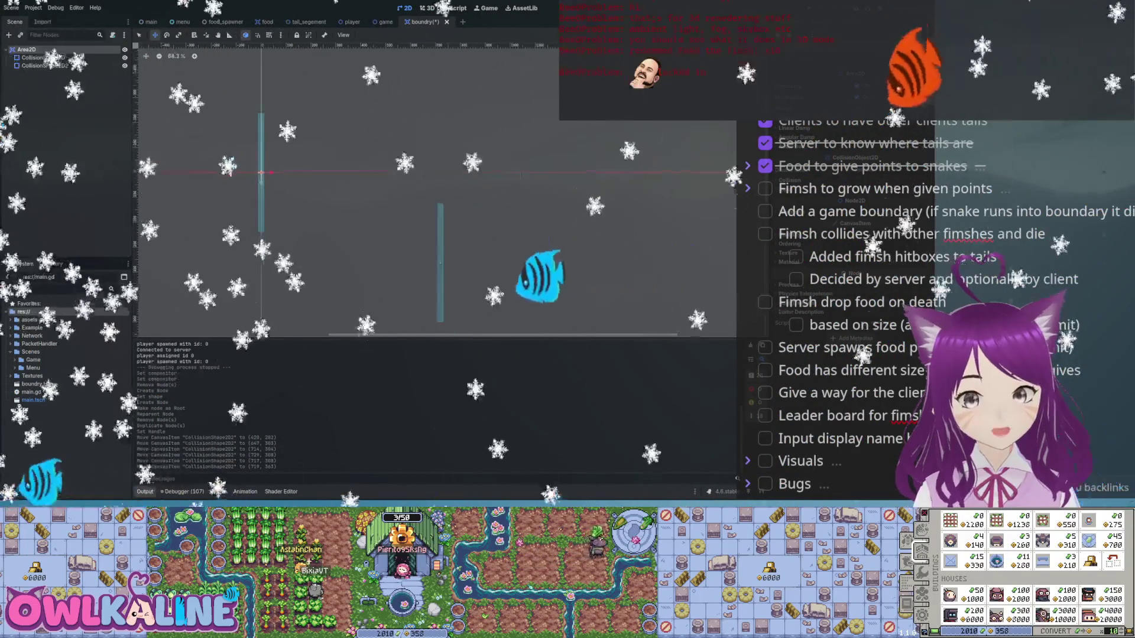
{"action": "key", "text": "ctrl+z"}
{"action": "scroll", "coordinate": [437, 192], "scroll_direction": "down", "scroll_amount": 1}
{"action": "key", "text": "ctrl+z"}
{"action": "key", "text": "ctrl+z"}
{"action": "key", "text": "ctrl+z"}
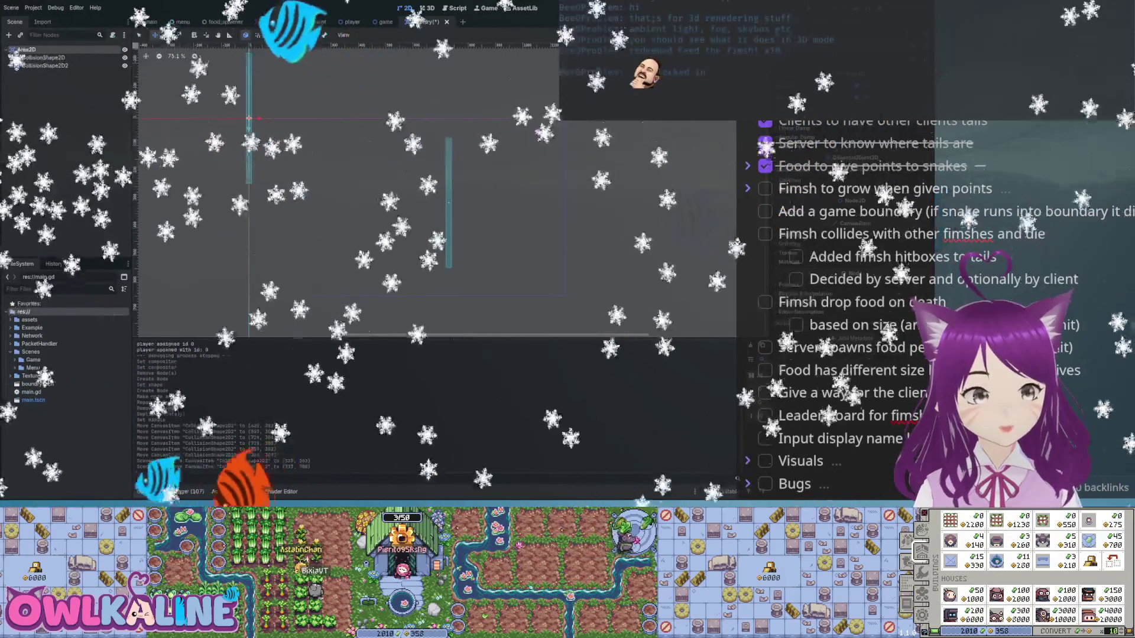
{"action": "key", "text": "ctrl+z"}
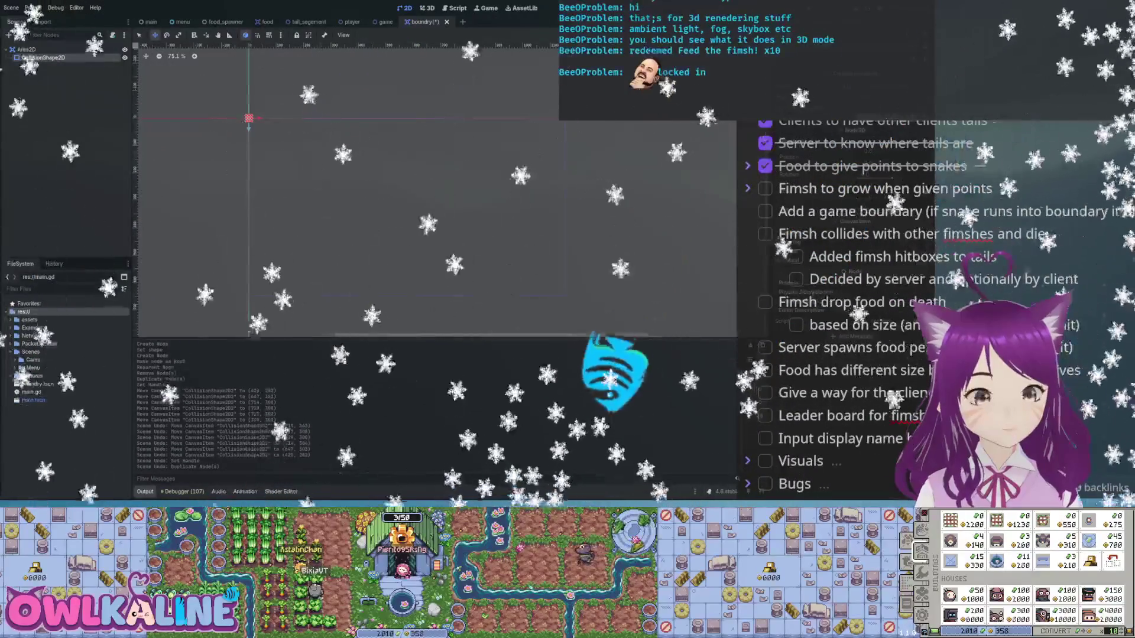
{"action": "scroll", "coordinate": [243, 116], "scroll_direction": "up", "scroll_amount": 10}
{"action": "scroll", "coordinate": [522, 191], "scroll_direction": "down", "scroll_amount": 1}
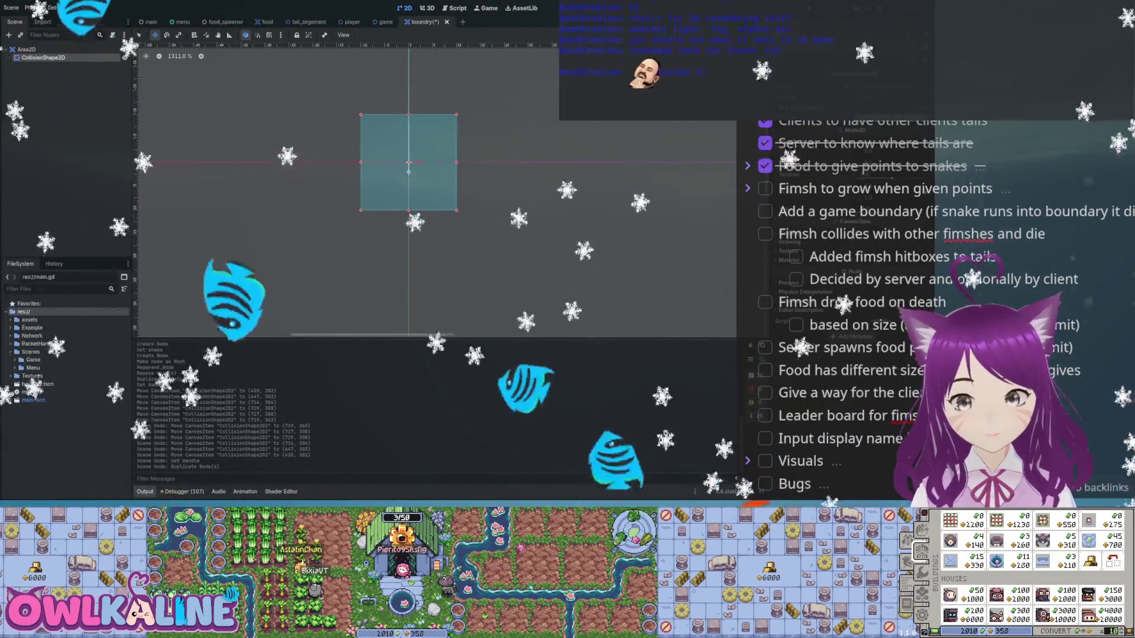
{"action": "left_click", "coordinate": [26, 49]}
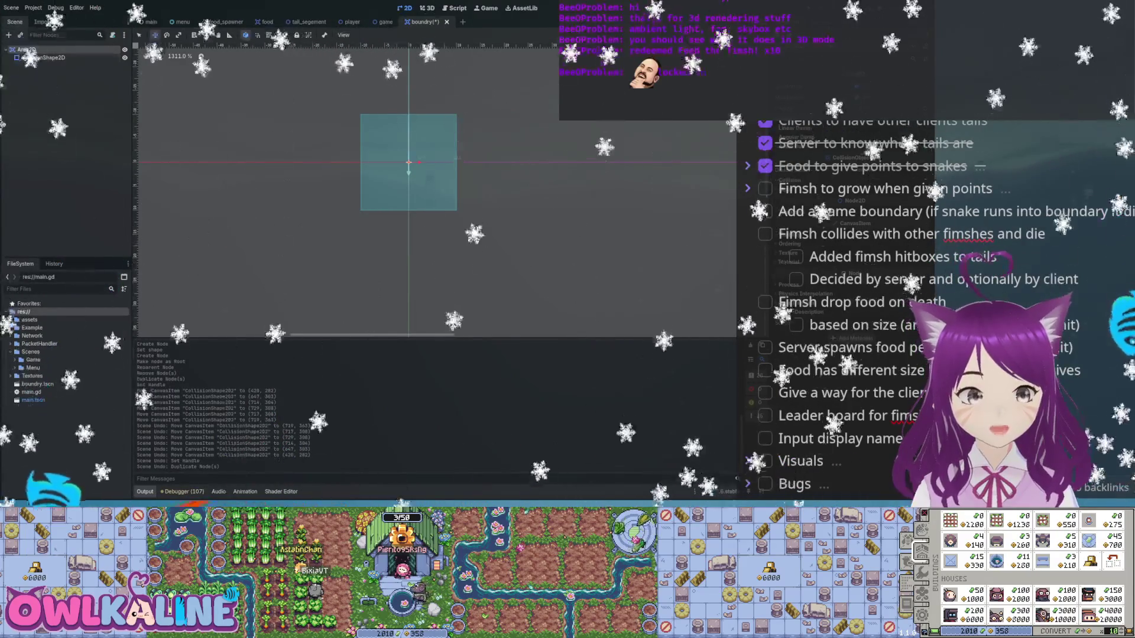
{"action": "scroll", "coordinate": [361, 172], "scroll_direction": "down", "scroll_amount": 5}
{"action": "scroll", "coordinate": [361, 172], "scroll_direction": "up", "scroll_amount": 4}
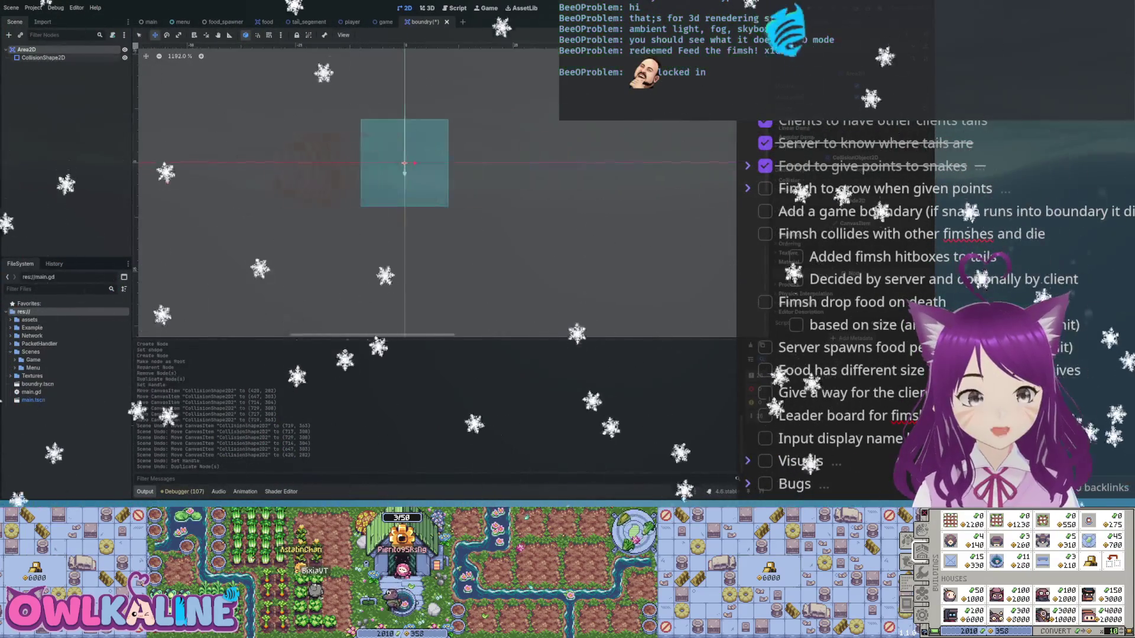
{"action": "left_click", "coordinate": [43, 57]}
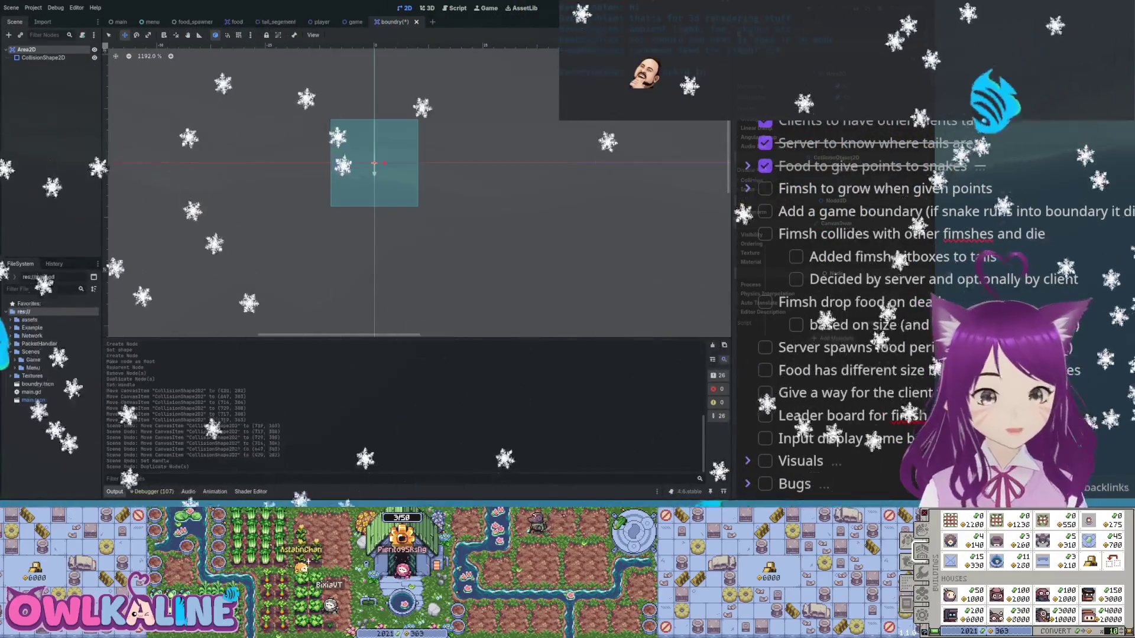
{"action": "key", "text": "Return"}
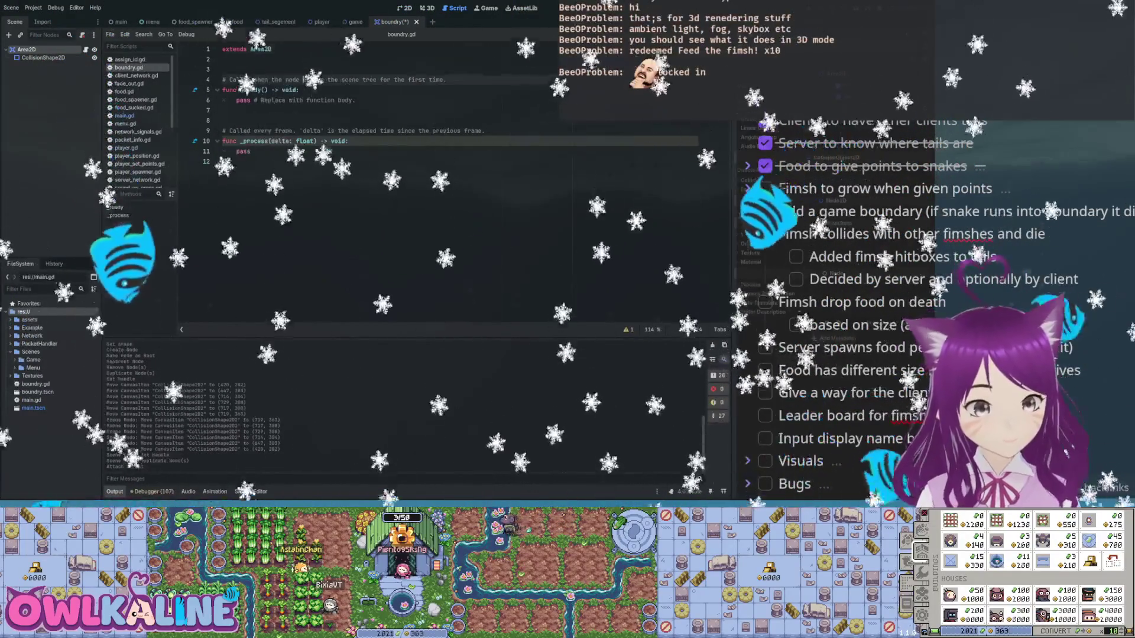
- Declare an exported collision_shape variable of type CollisionShape2D and save
{"action": "key", "text": "Return"}
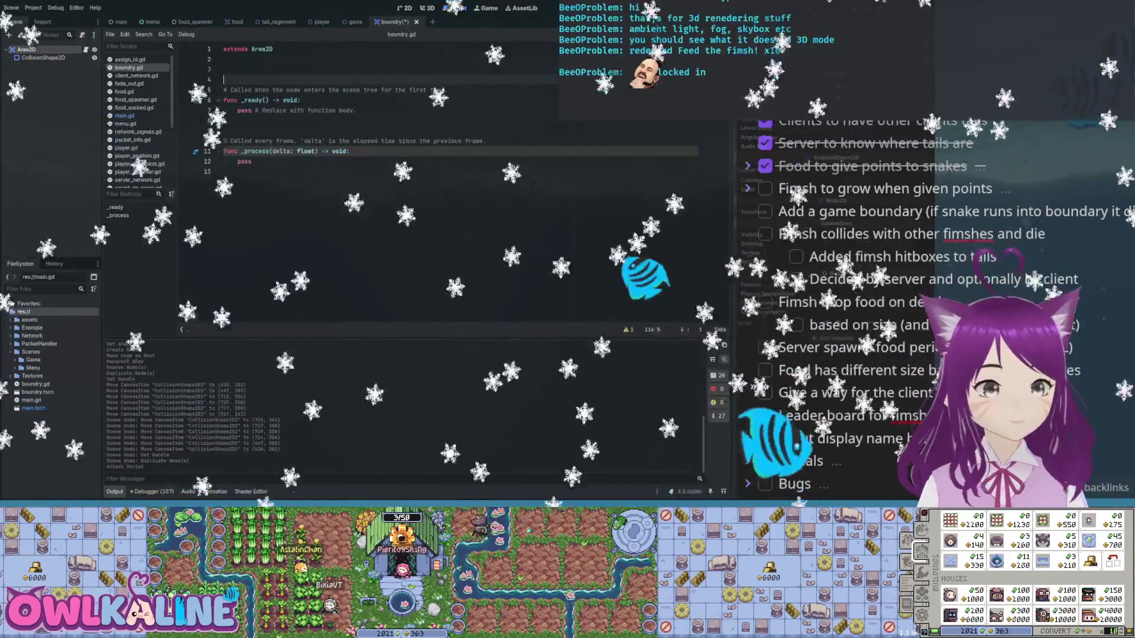
{"action": "type", "text": "@export"}
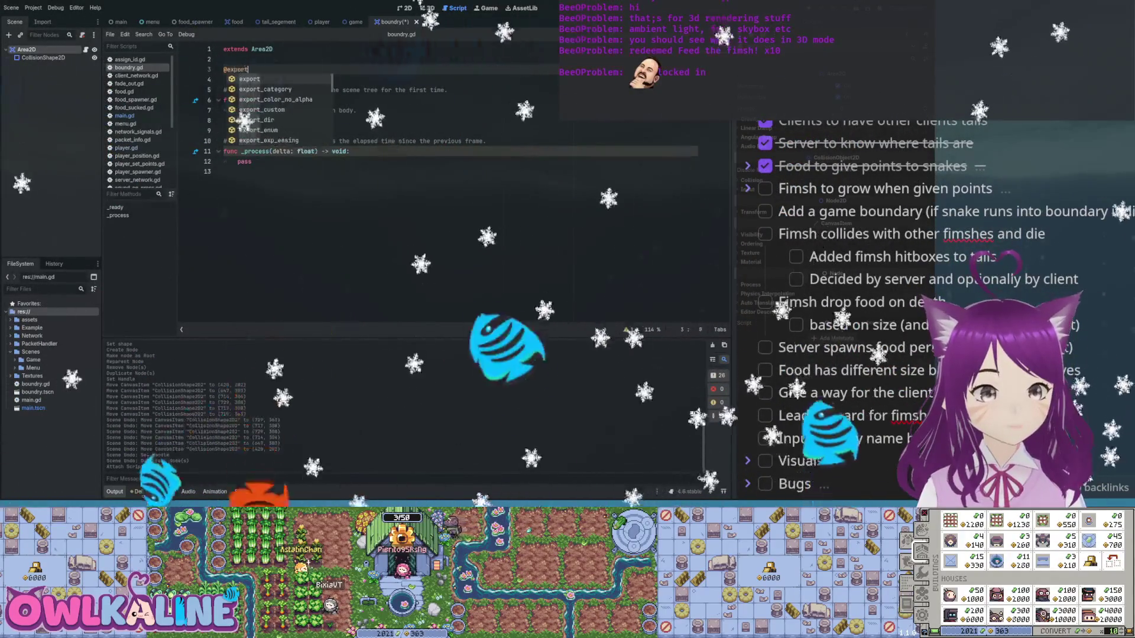
{"action": "type", "text": "var siz"}
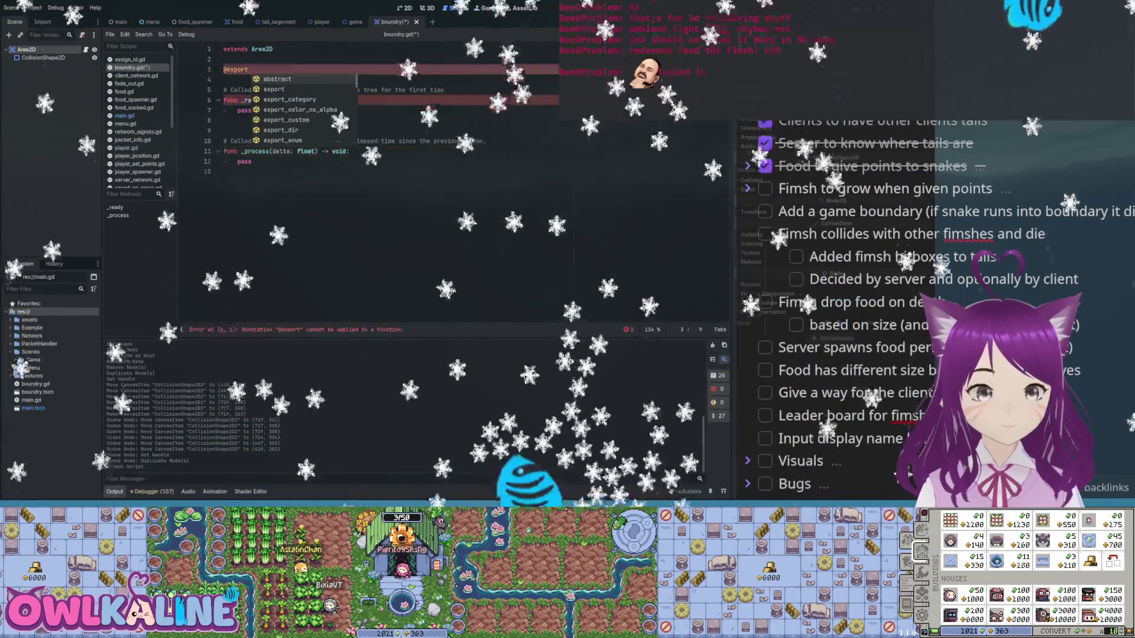
{"action": "type", "text": "on"}
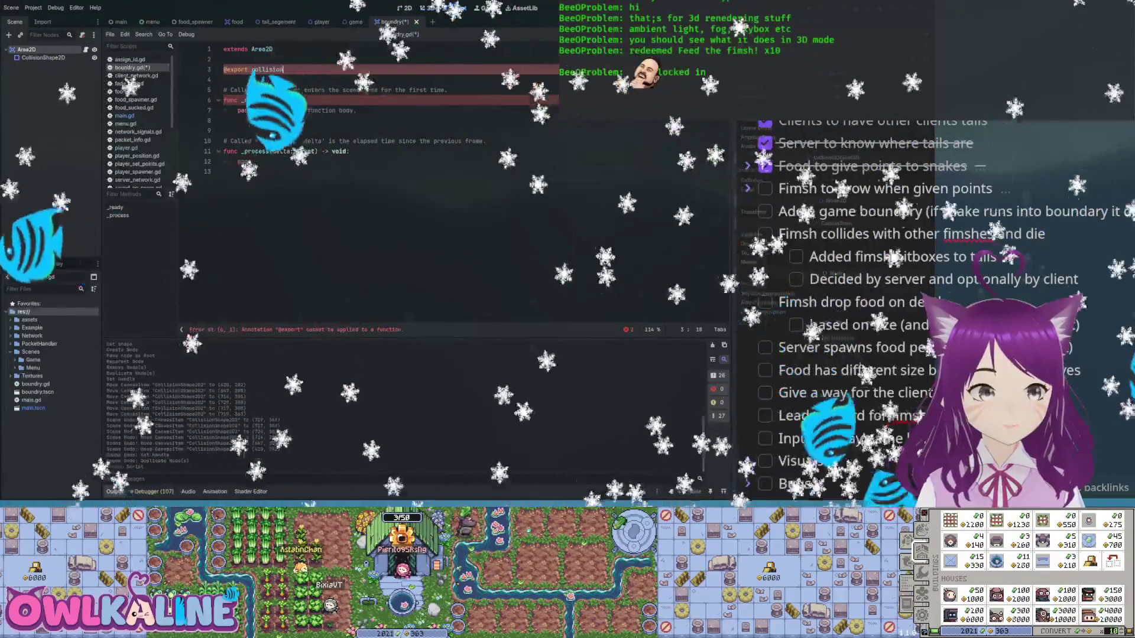
{"action": "type", "text": "_shape: CollisionShape2D"}
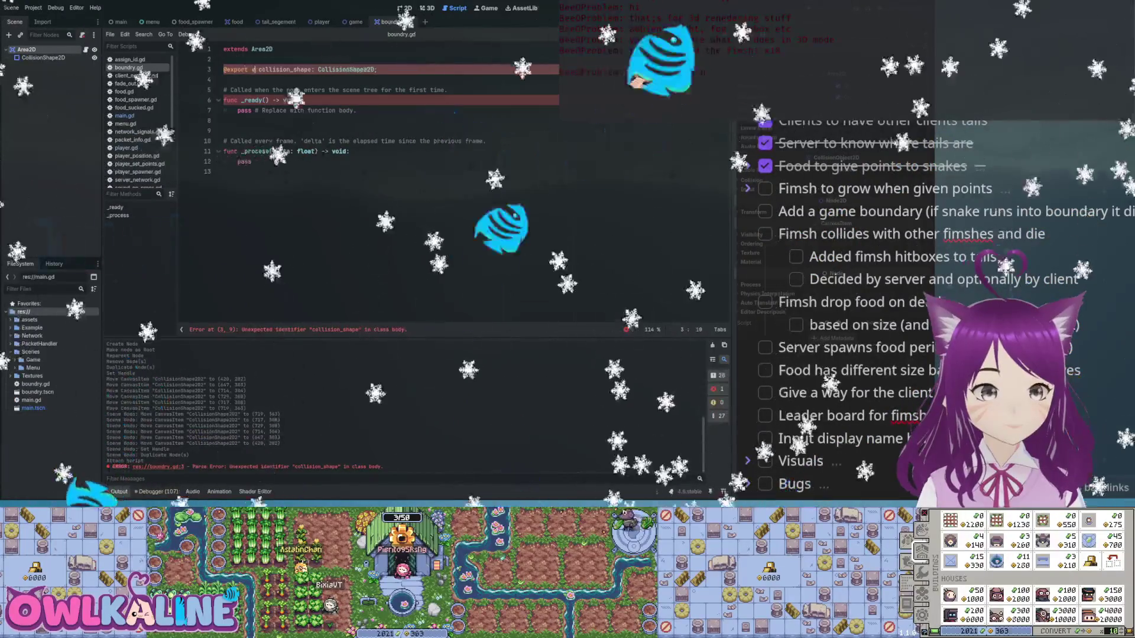
{"action": "type", "text": "r"}
{"action": "key", "text": "ctrl+s"}
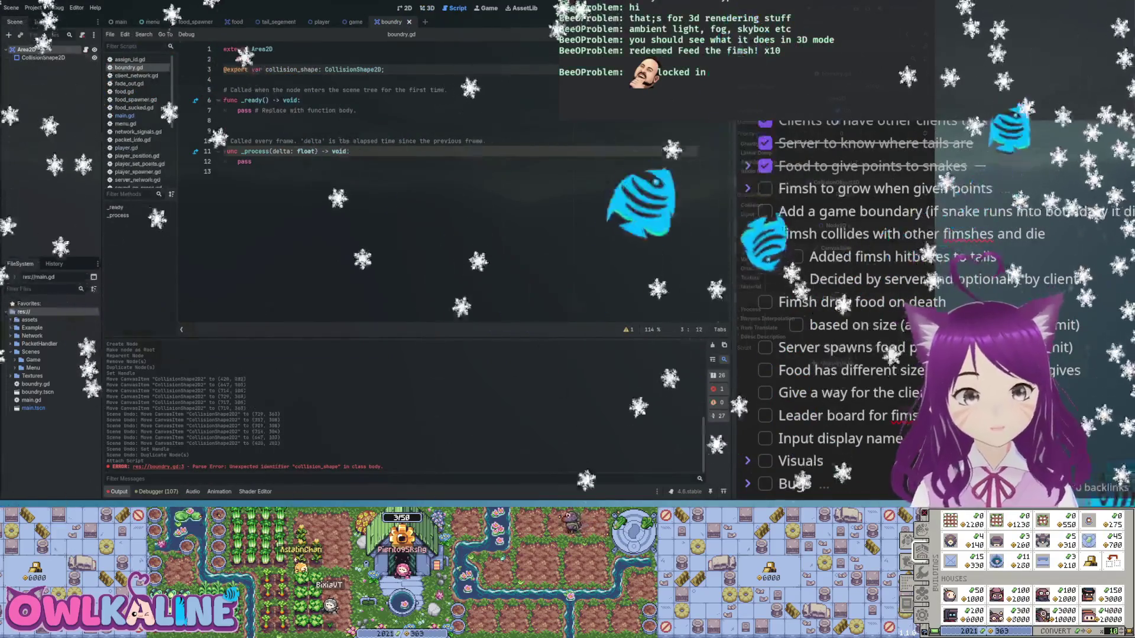
{"action": "key", "text": "ctrl+F1"}
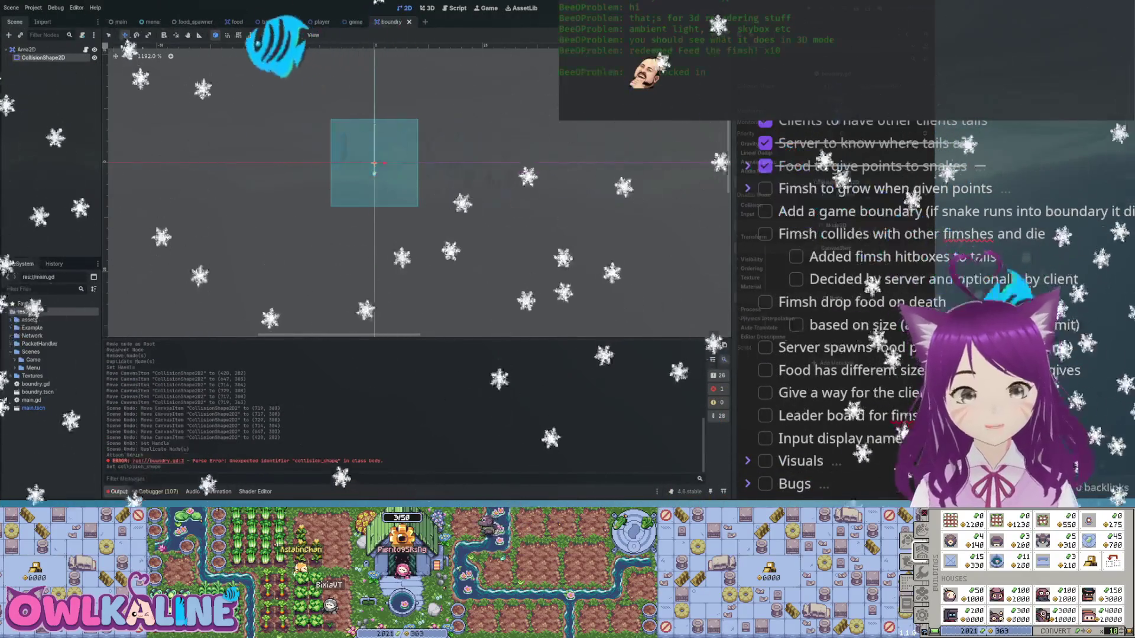
{"action": "key", "text": "ctrl+F3"}
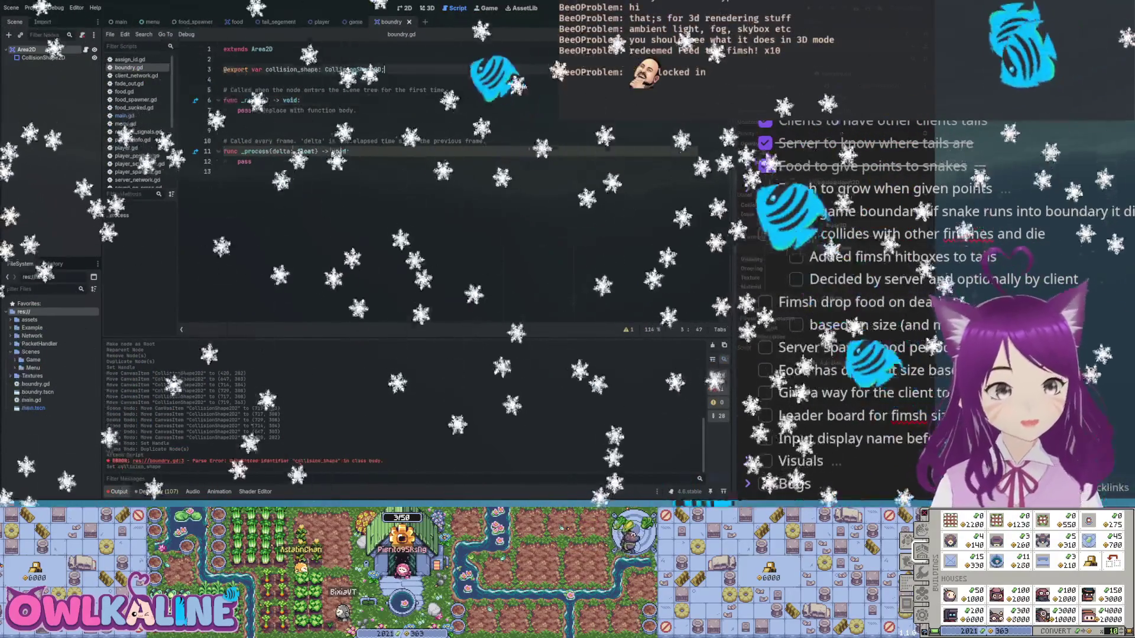
- Add exported width and height floats of 100.0 below collision_shape and save
{"action": "left_click", "coordinate": [384, 69]}
{"action": "key", "text": "Return"}
{"action": "key", "text": "Return"}
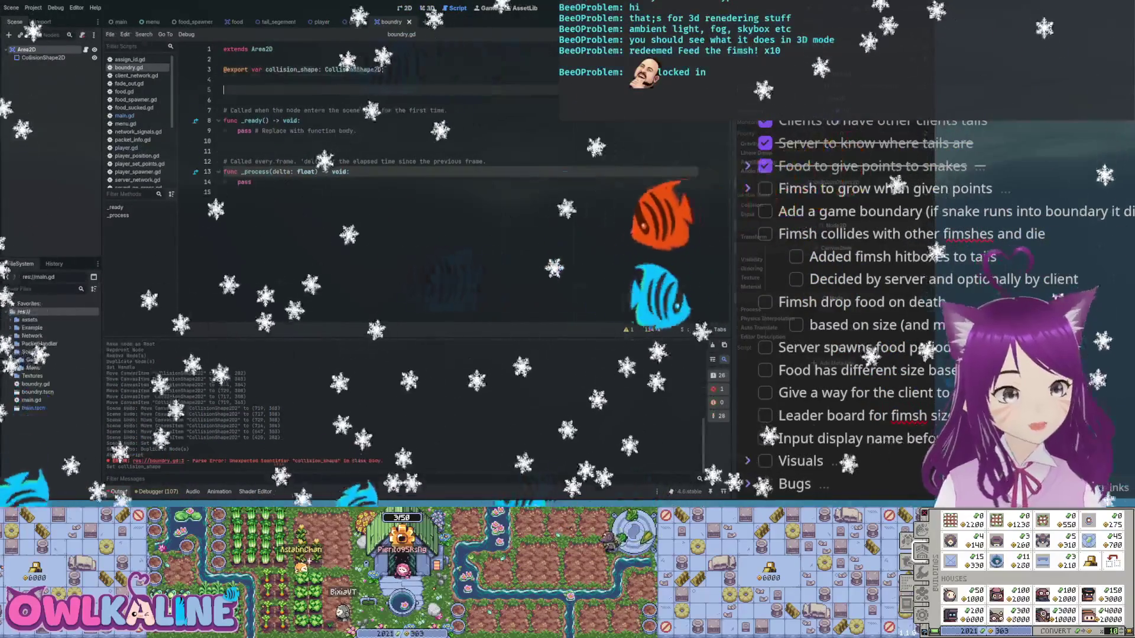
{"action": "type", "text": "@export var width: float"}
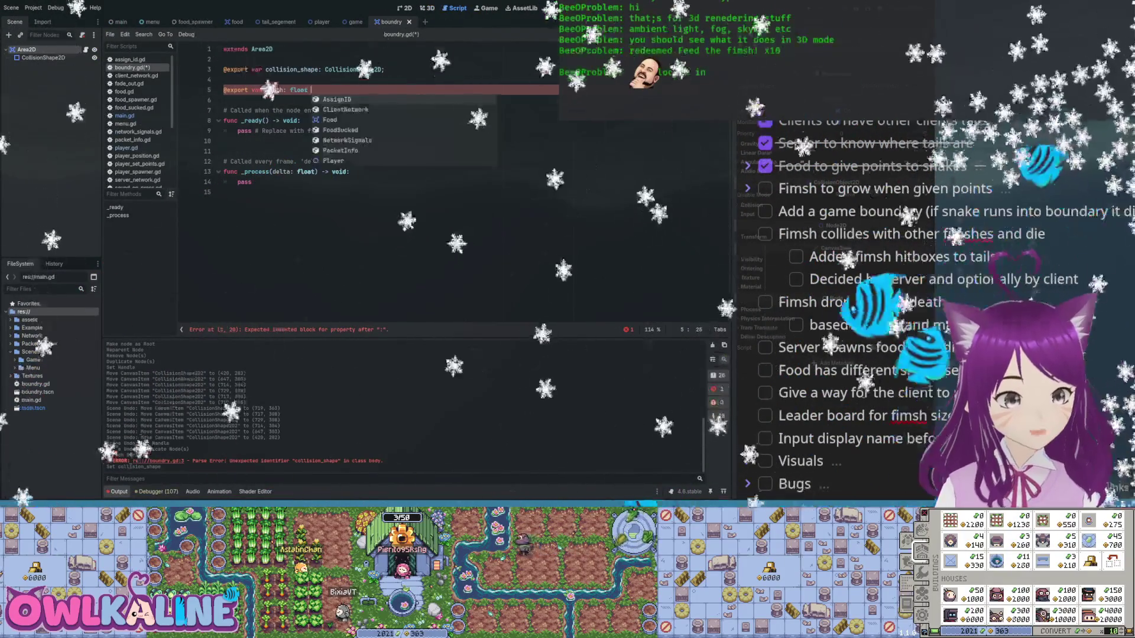
{"action": "type", "text": "0;"}
{"action": "key", "text": "Return"}
{"action": "type", "text": "@export var h"}
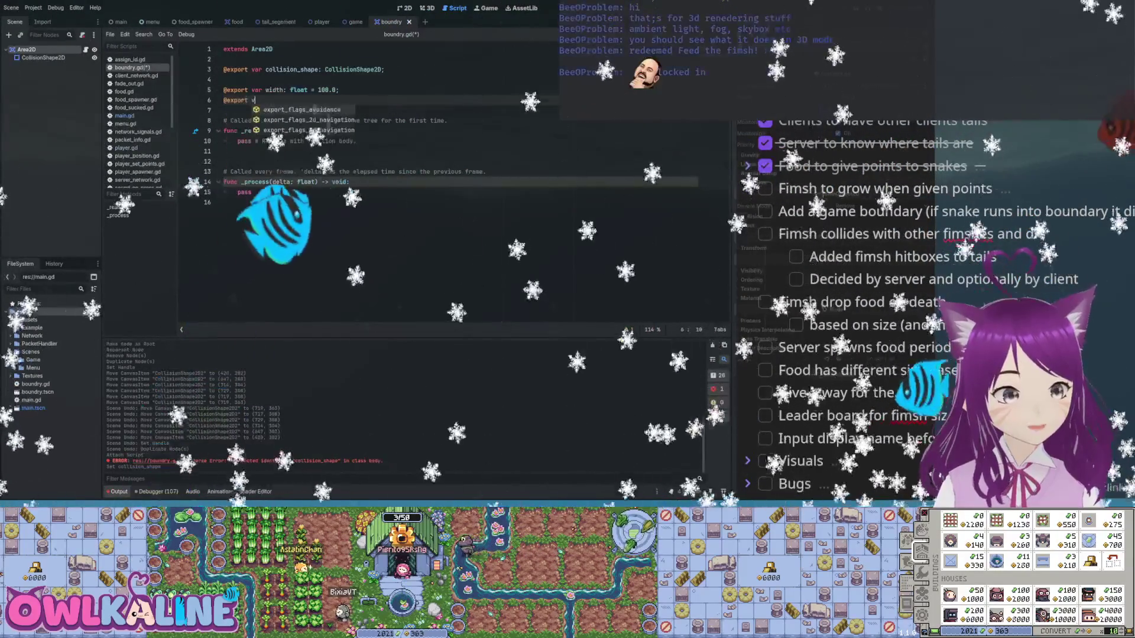
{"action": "type", "text": "eight: float = 100.0;"}
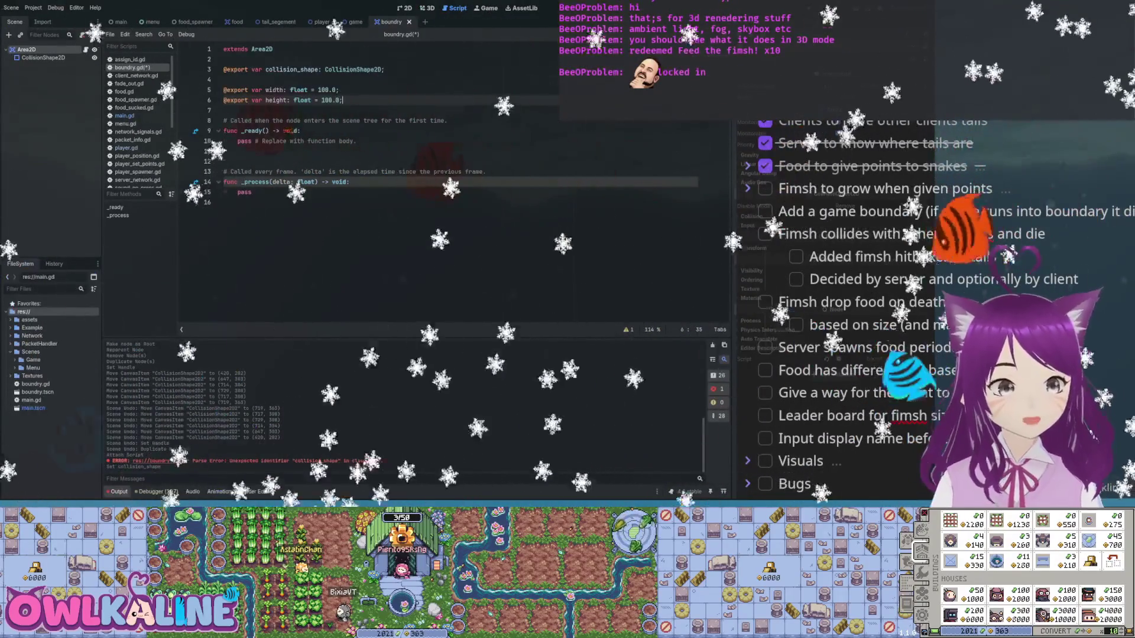
{"action": "key", "text": "ctrl+s"}
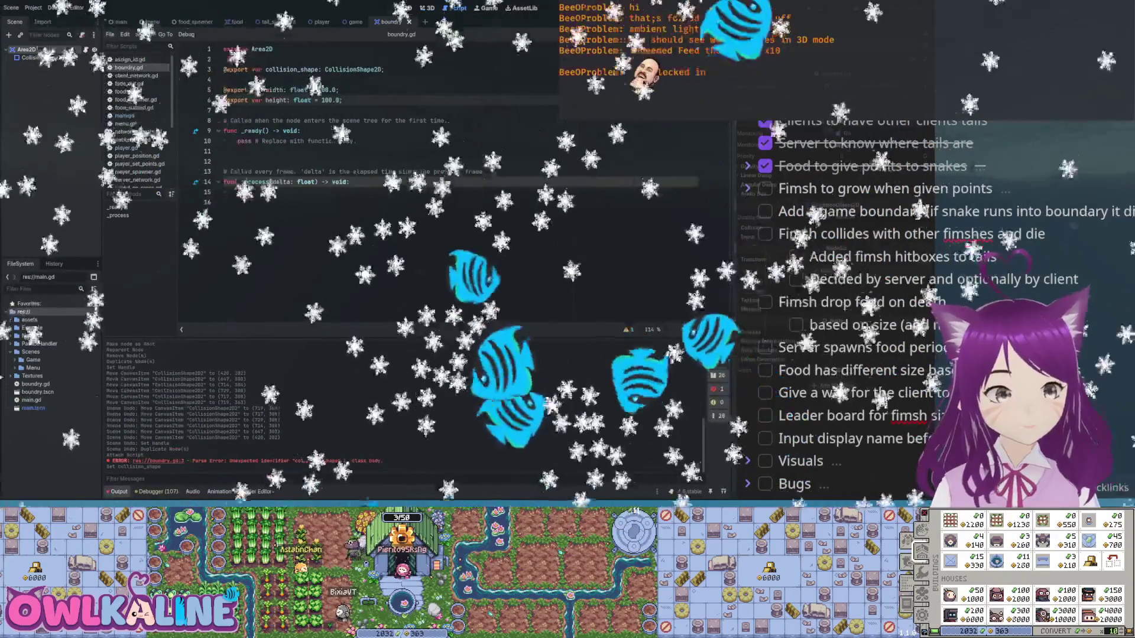
- Replace pass in _ready with remove_child(collision_shape) and add blank lines below the exports
{"action": "left_click_drag", "start_coordinate": [357, 142], "coordinate": [237, 141]}
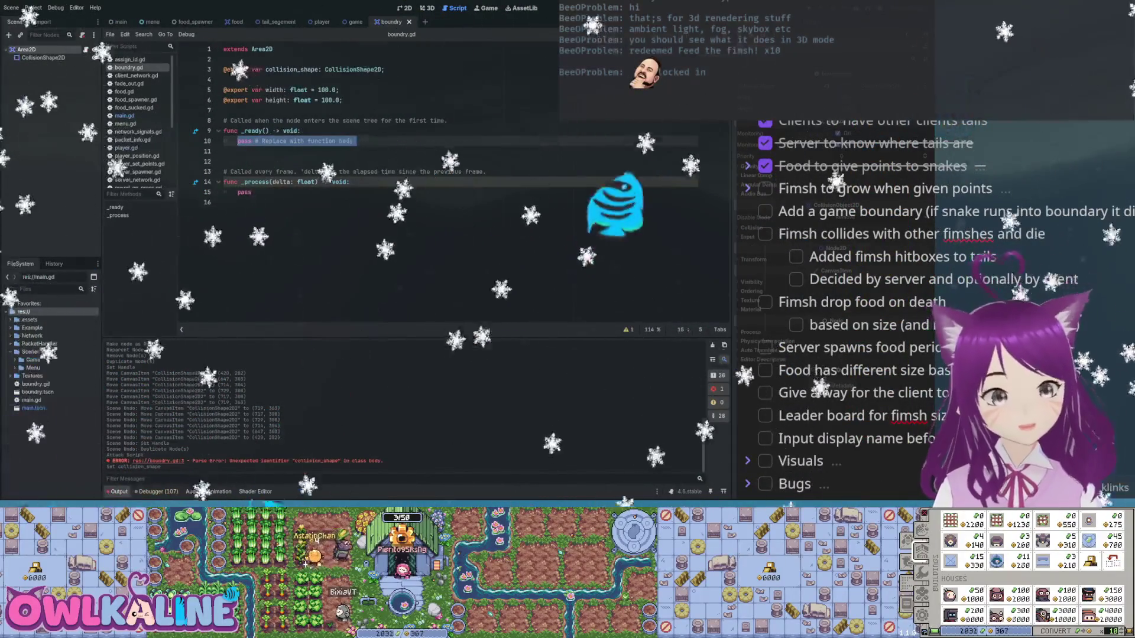
{"action": "key", "text": "BackSpace"}
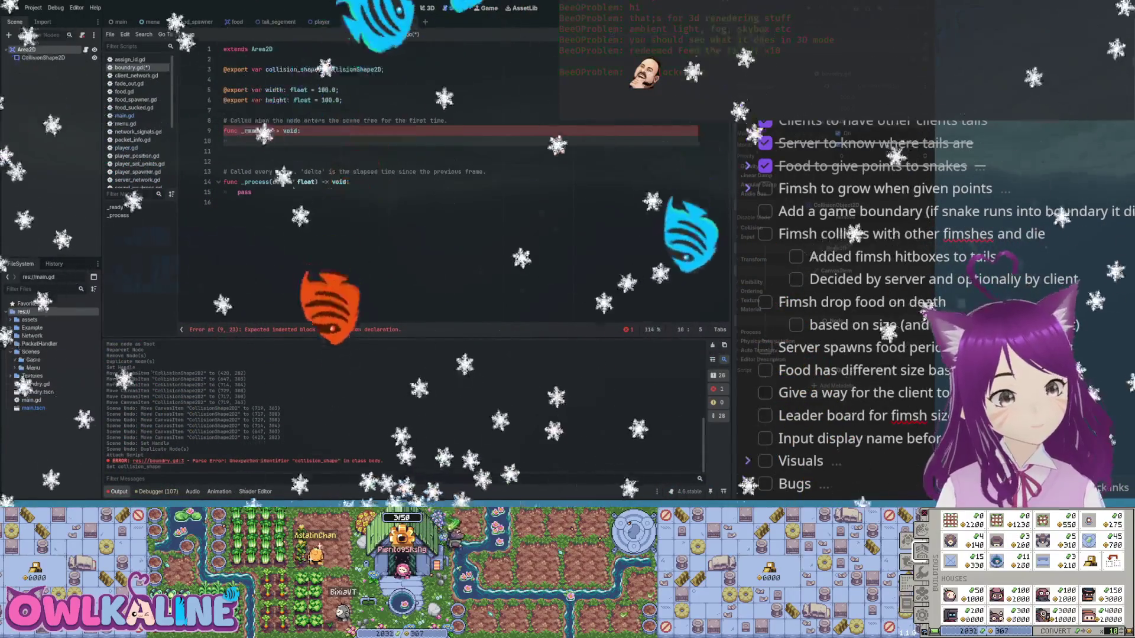
{"action": "type", "text": "dol"}
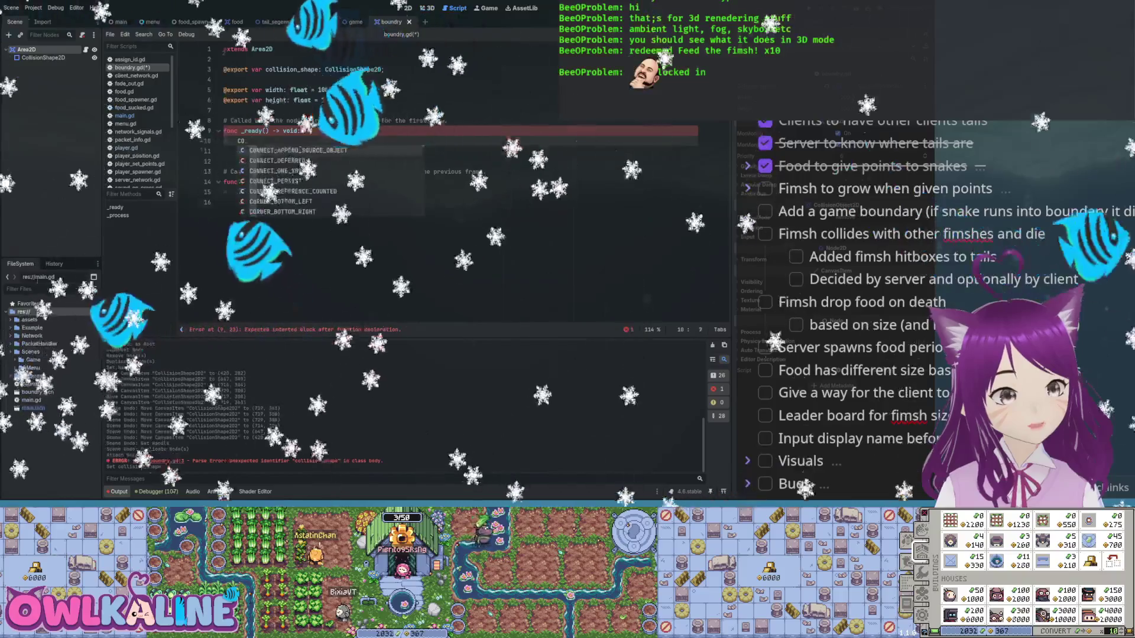
{"action": "type", "text": "lision_shape."}
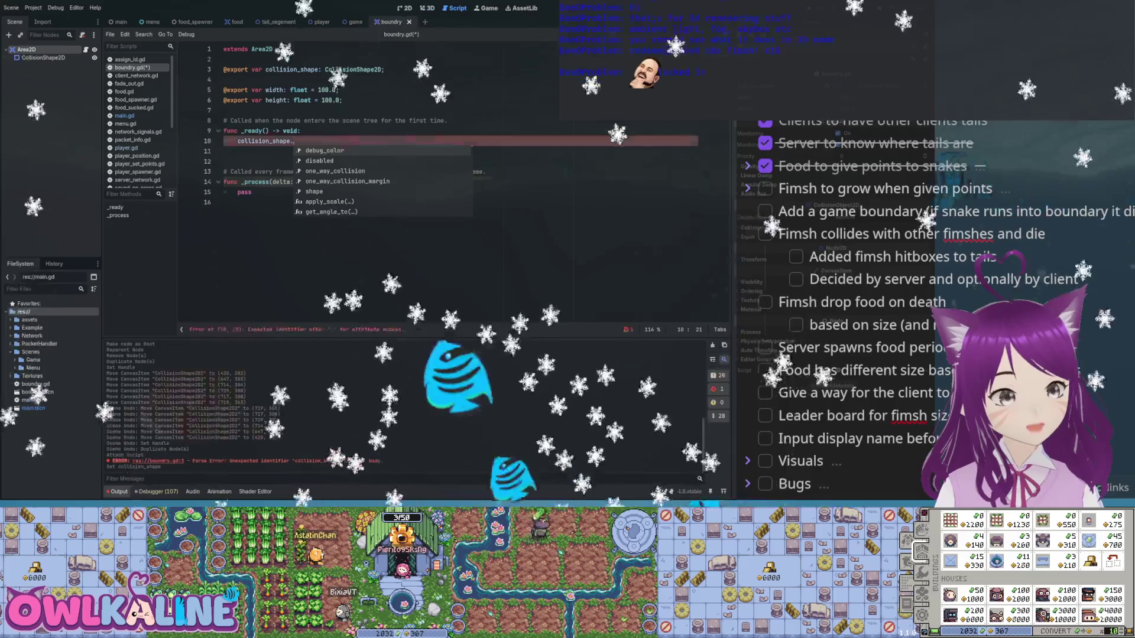
{"action": "type", "text": "re"}
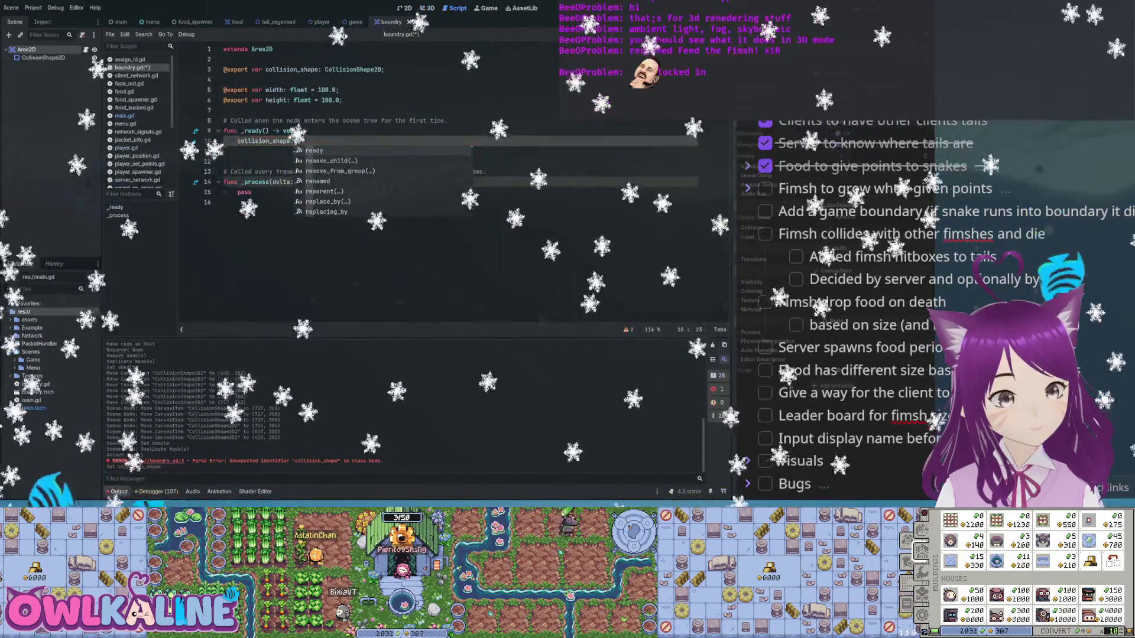
{"action": "key", "text": "Down"}
{"action": "key", "text": "Return"}
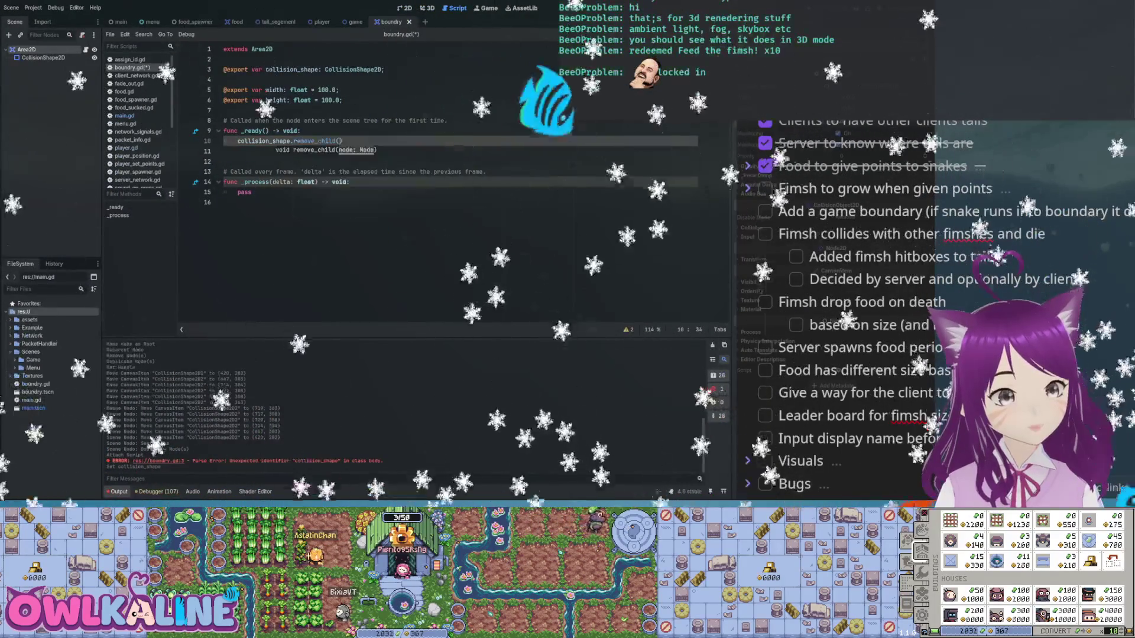
{"action": "type", "text": "coll"}
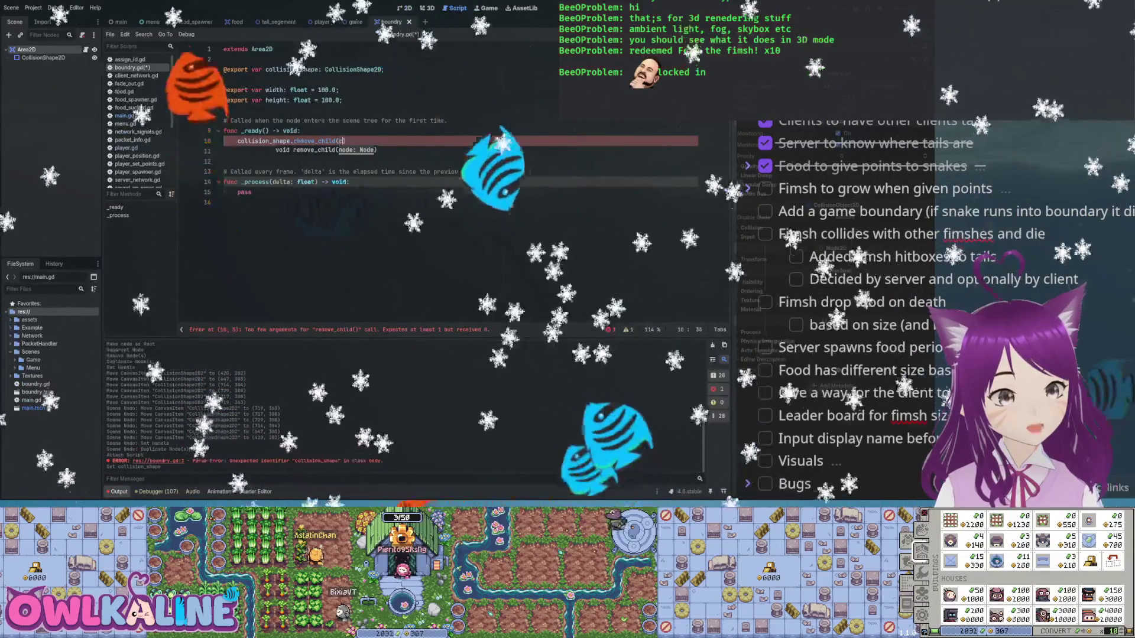
{"action": "key", "text": "Return"}
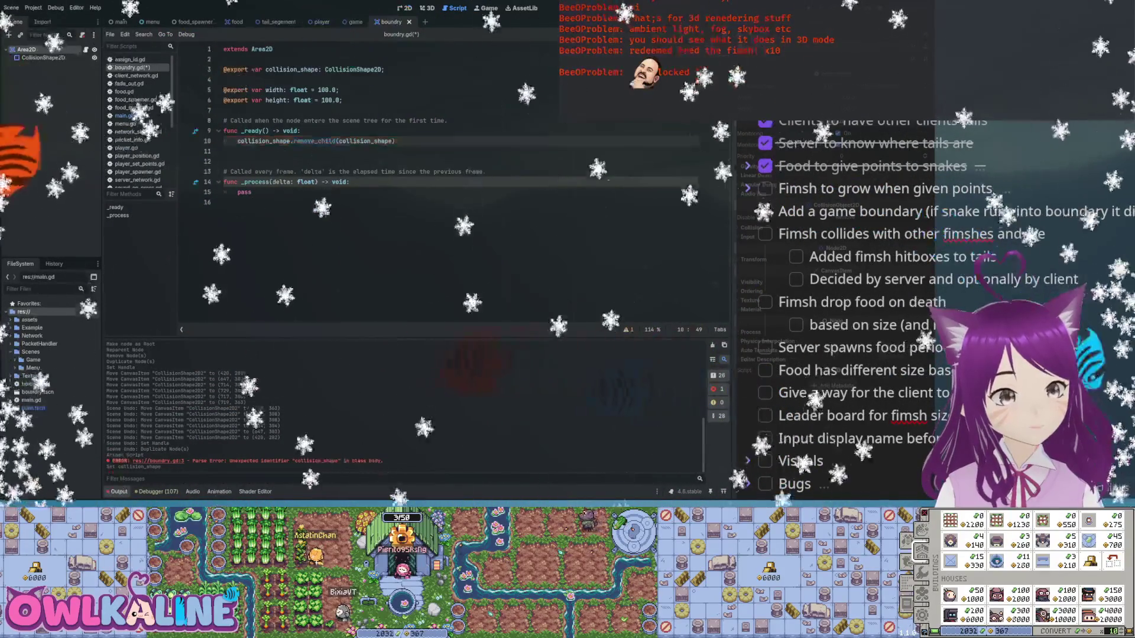
{"action": "key", "text": "Delete"}
{"action": "key", "text": "Delete"}
{"action": "key", "text": "Delete"}
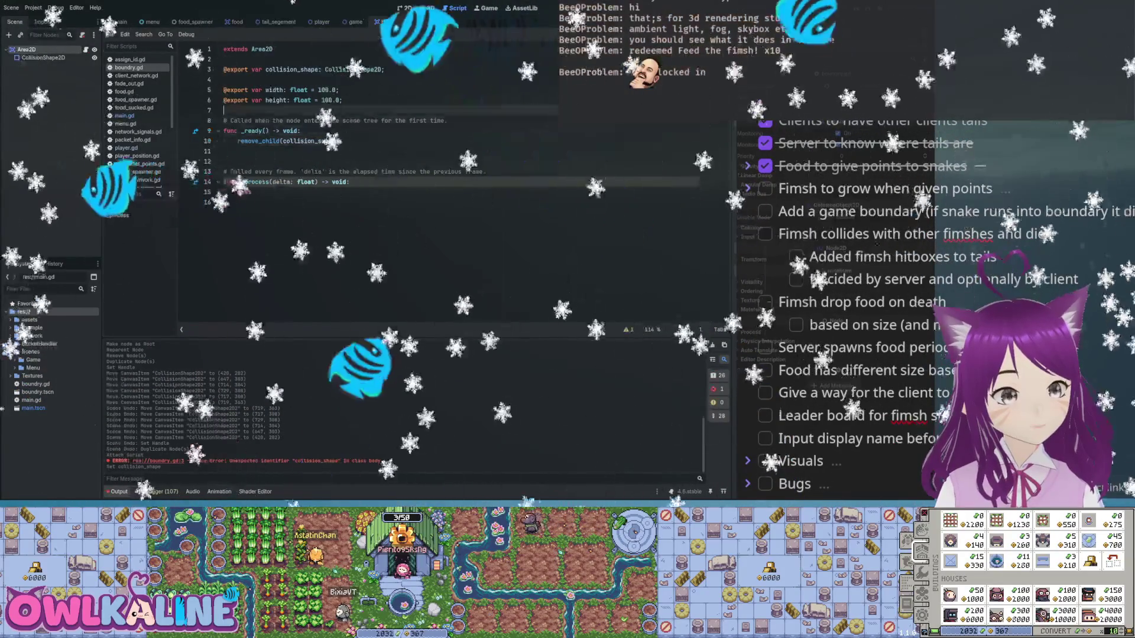
{"action": "left_click", "coordinate": [225, 120]}
{"action": "key", "text": "Return"}
{"action": "key", "text": "Return"}
{"action": "key", "text": "Up"}
{"action": "key", "text": "Up"}
{"action": "key", "text": "ctrl+s"}
- Declare var walls: Array[CollisionShape2D] and open a new line inside _ready
{"action": "type", "text": "va"}
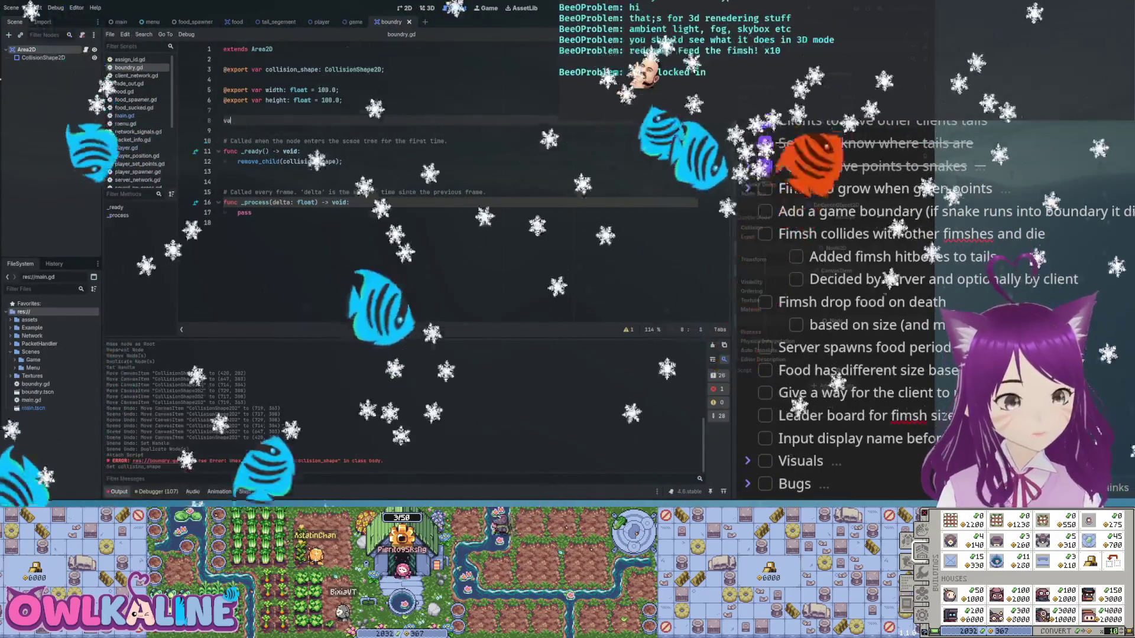
{"action": "type", "text": "r walls:"}
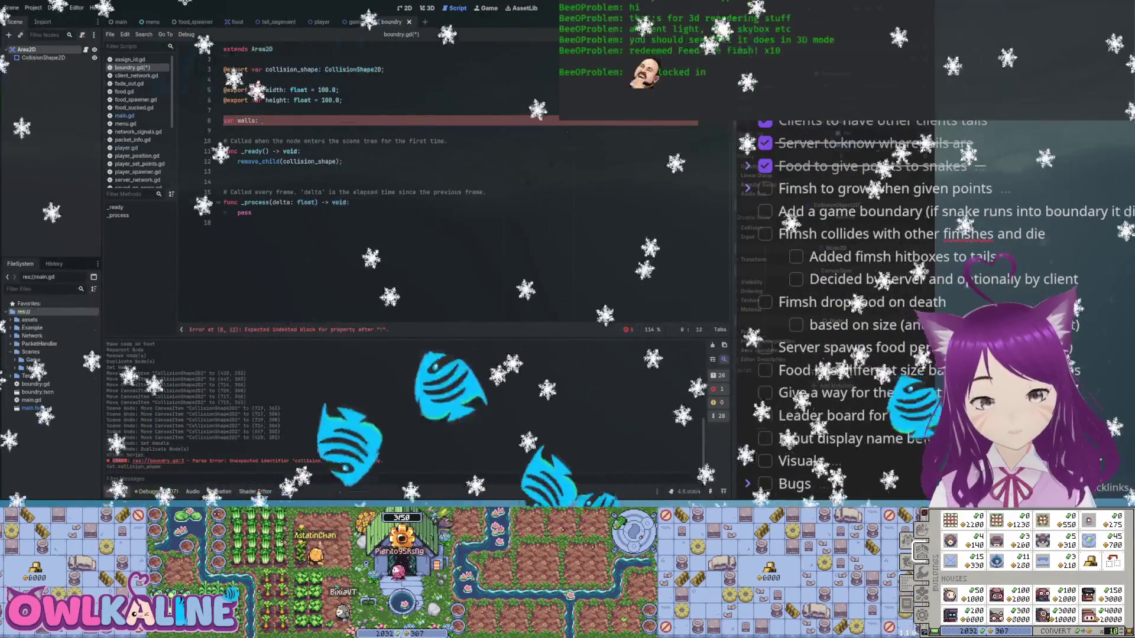
{"action": "type", "text": "["}
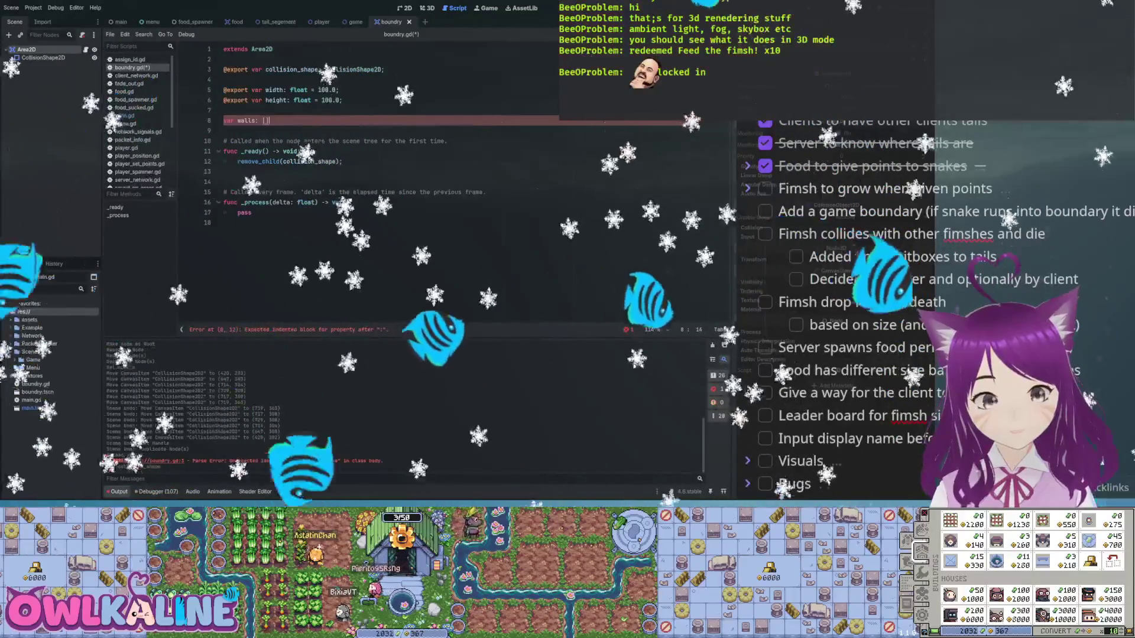
{"action": "type", "text": "CollisionShape2D];"}
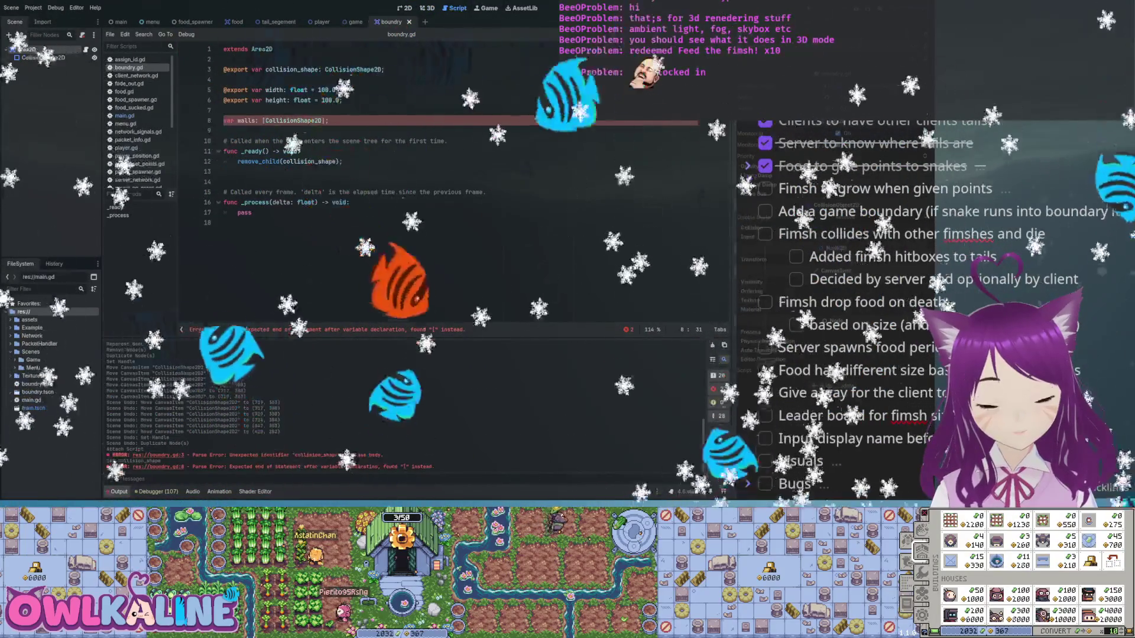
{"action": "key", "text": "BackSpace"}
{"action": "type", "text": "Array"}
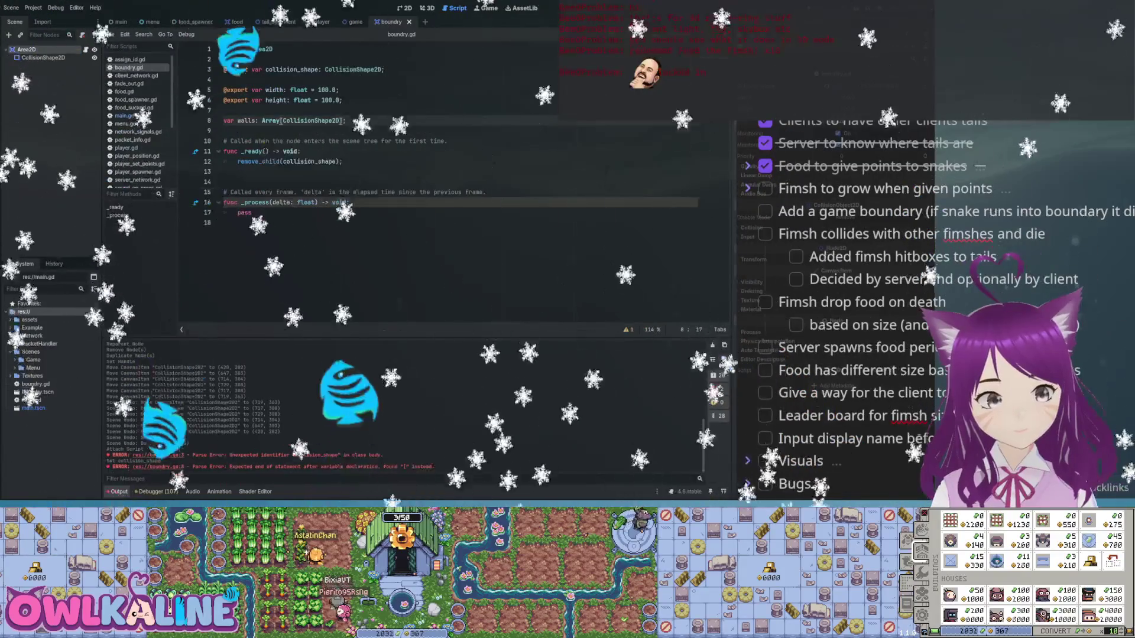
{"action": "key", "text": "Down"}
{"action": "key", "text": "Down"}
{"action": "key", "text": "Down"}
{"action": "key", "text": "End"}
{"action": "key", "text": "Return"}
{"action": "key", "text": "Return"}
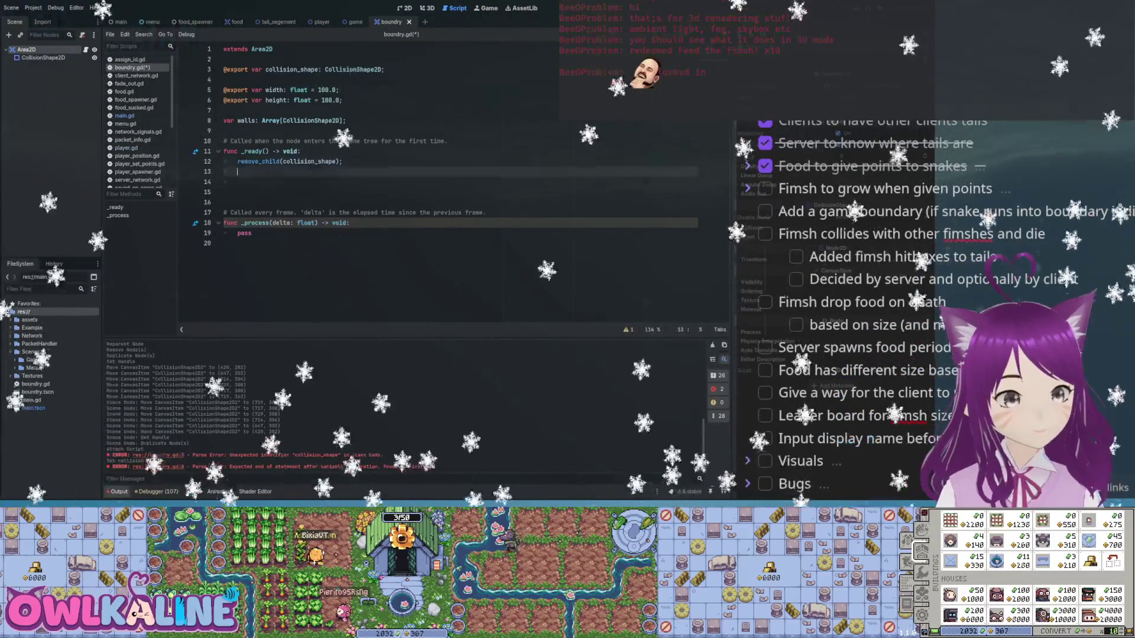
- In _ready, assign collision_shape to collision_box, start a width line, then view the shape in 2D
{"action": "type", "text": "lision_b"}
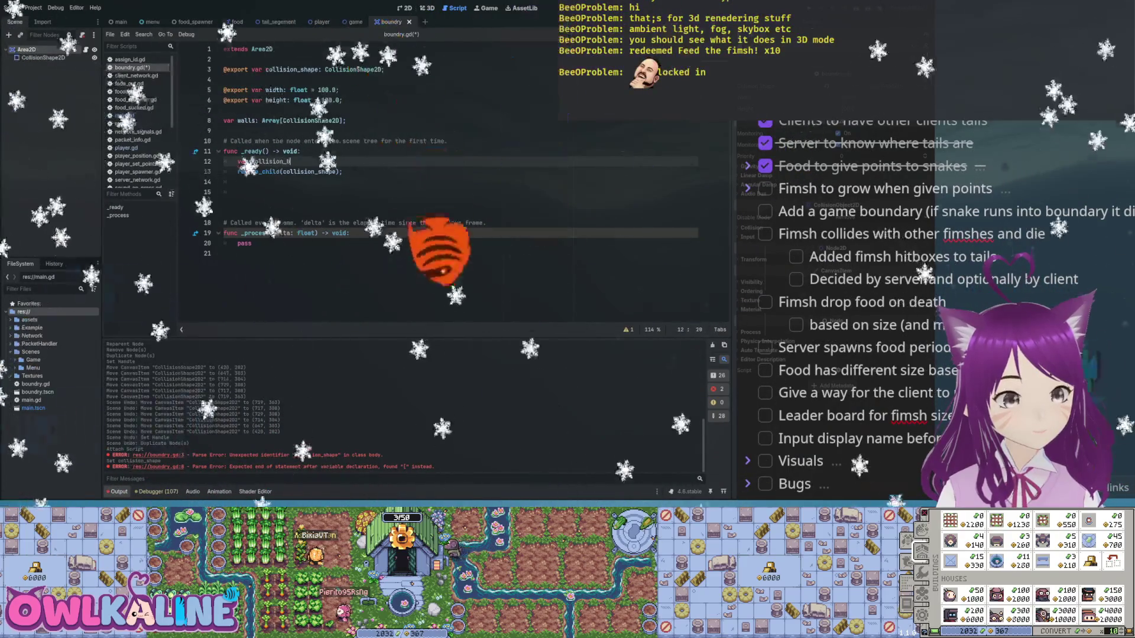
{"action": "type", "text": "n_sha"}
{"action": "key", "text": "Down"}
{"action": "key", "text": "Down"}
{"action": "key", "text": "Return"}
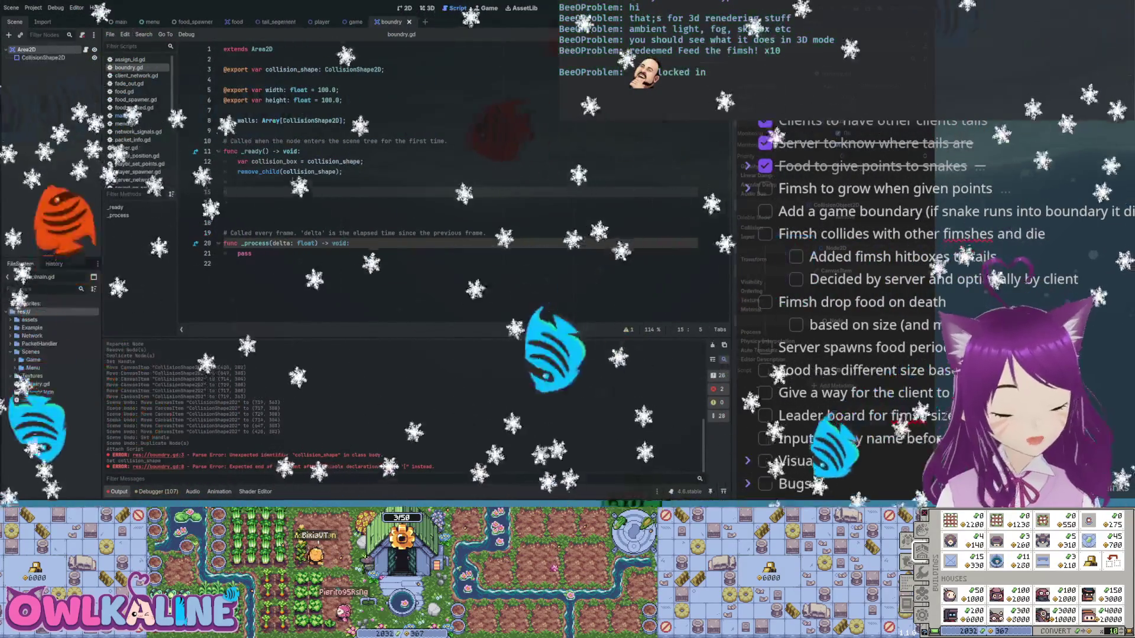
{"action": "type", "text": "collision_box."}
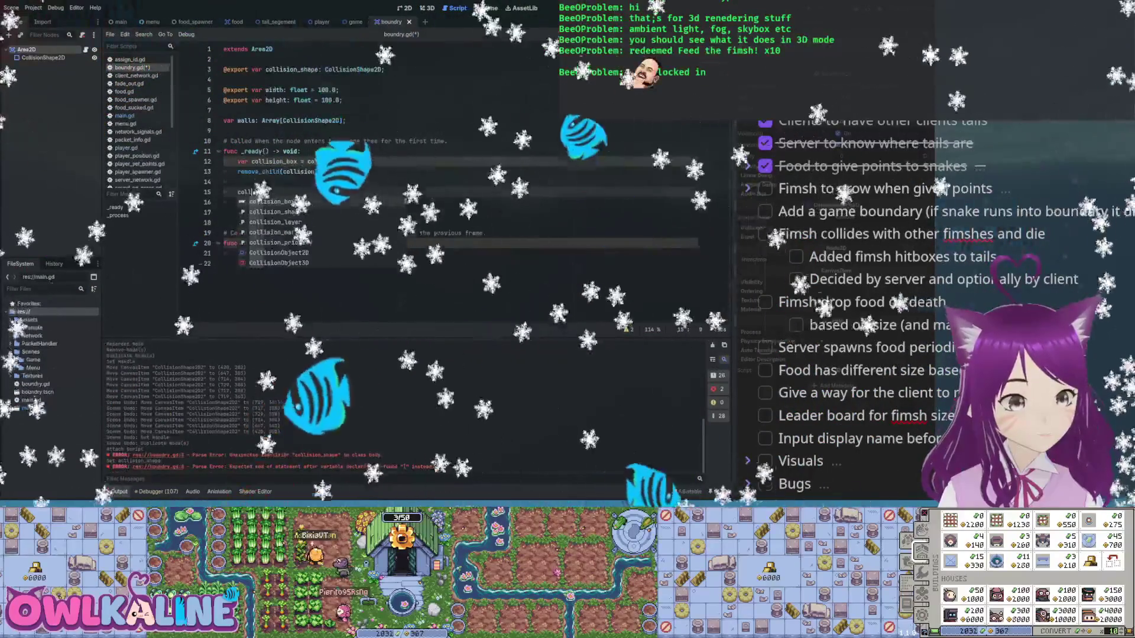
{"action": "type", "text": "w"}
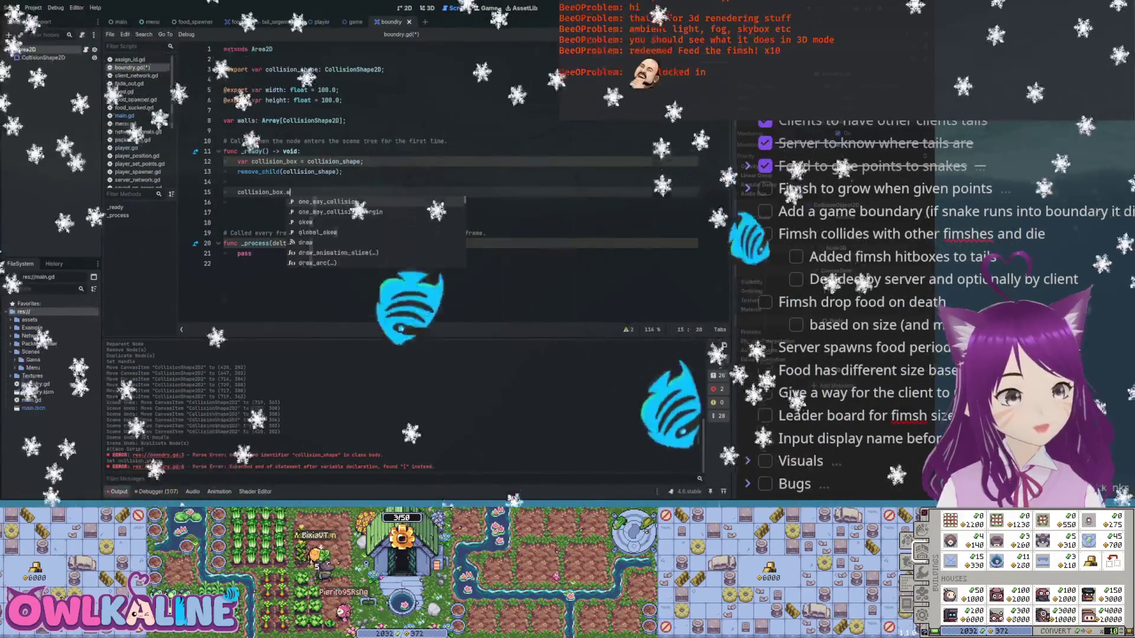
{"action": "type", "text": "idt"}
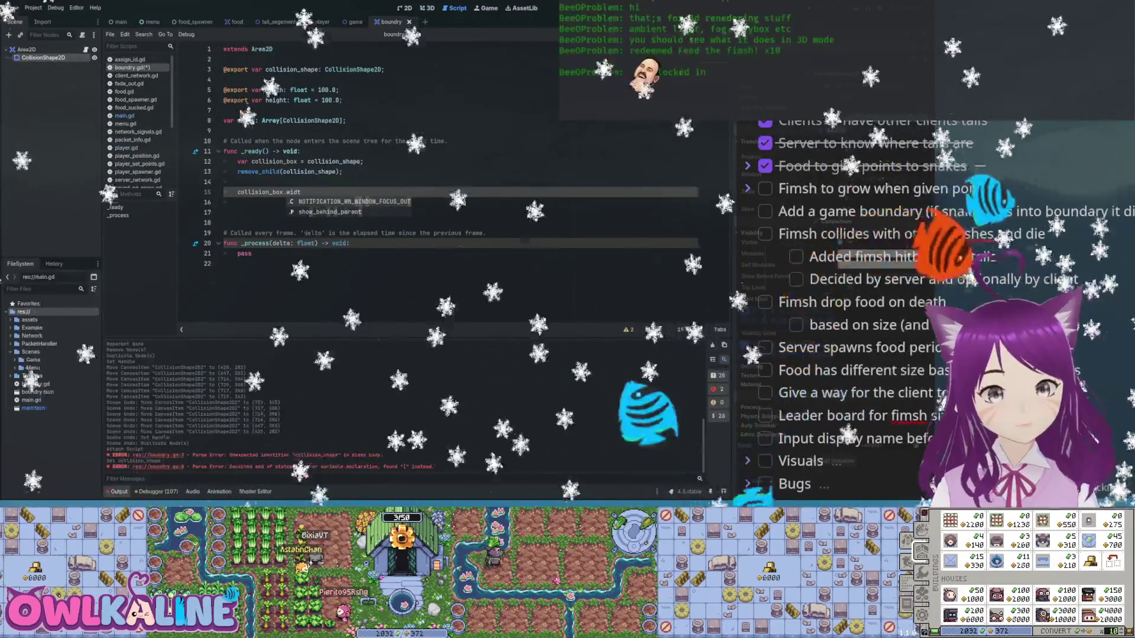
{"action": "left_click", "coordinate": [300, 151]}
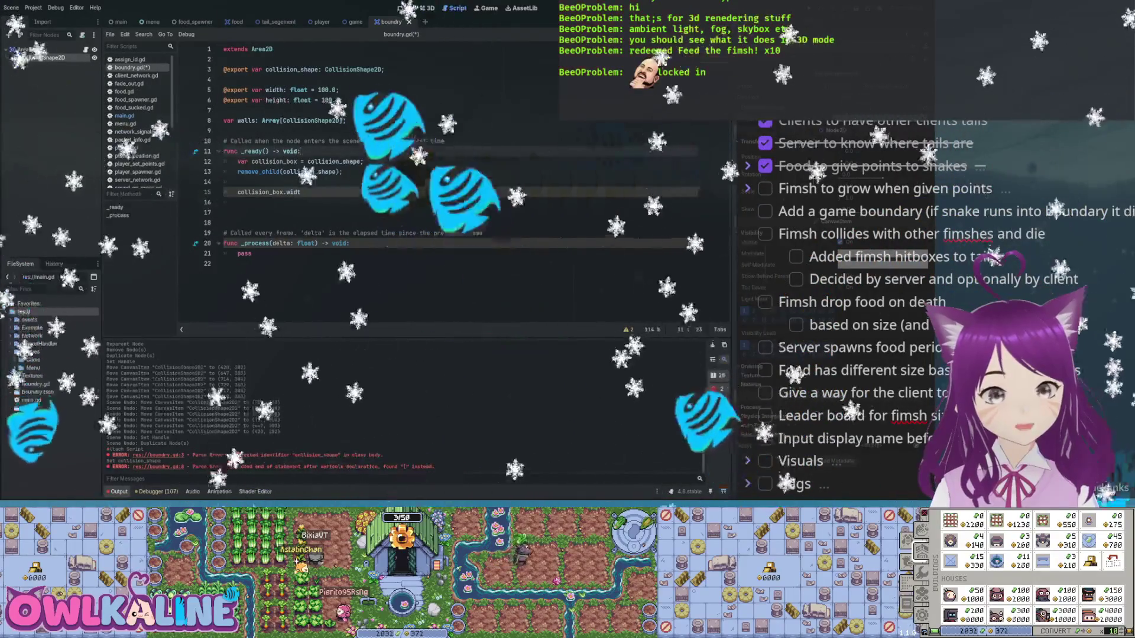
{"action": "double_click", "coordinate": [293, 193]}
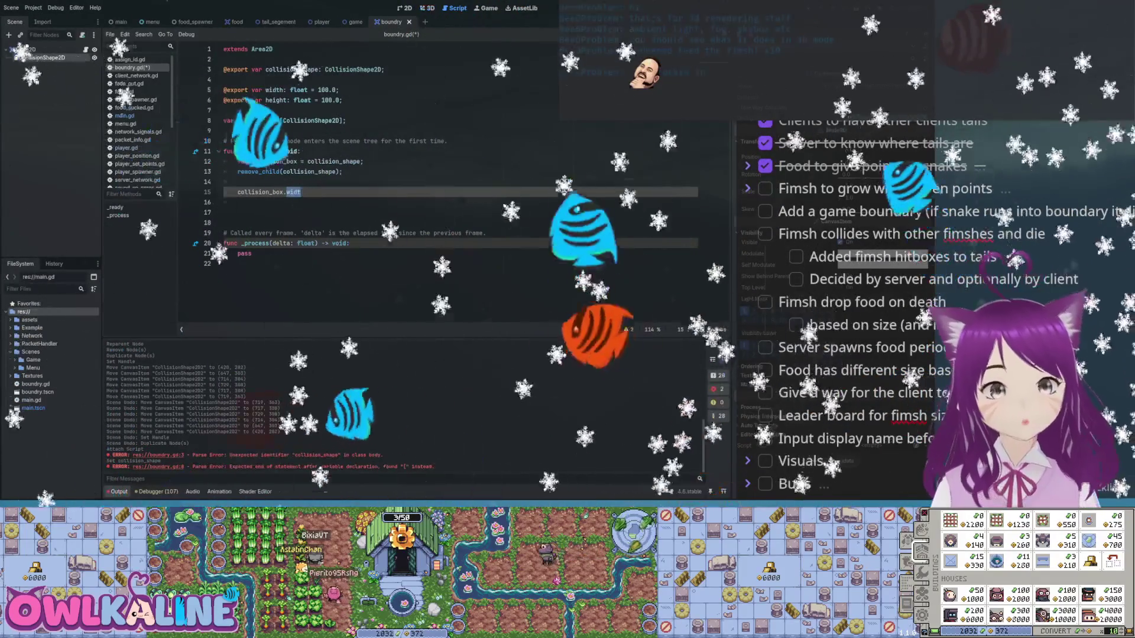
{"action": "key", "text": "ctrl+F1"}
{"action": "scroll", "coordinate": [370, 147], "scroll_direction": "up", "scroll_amount": 5}
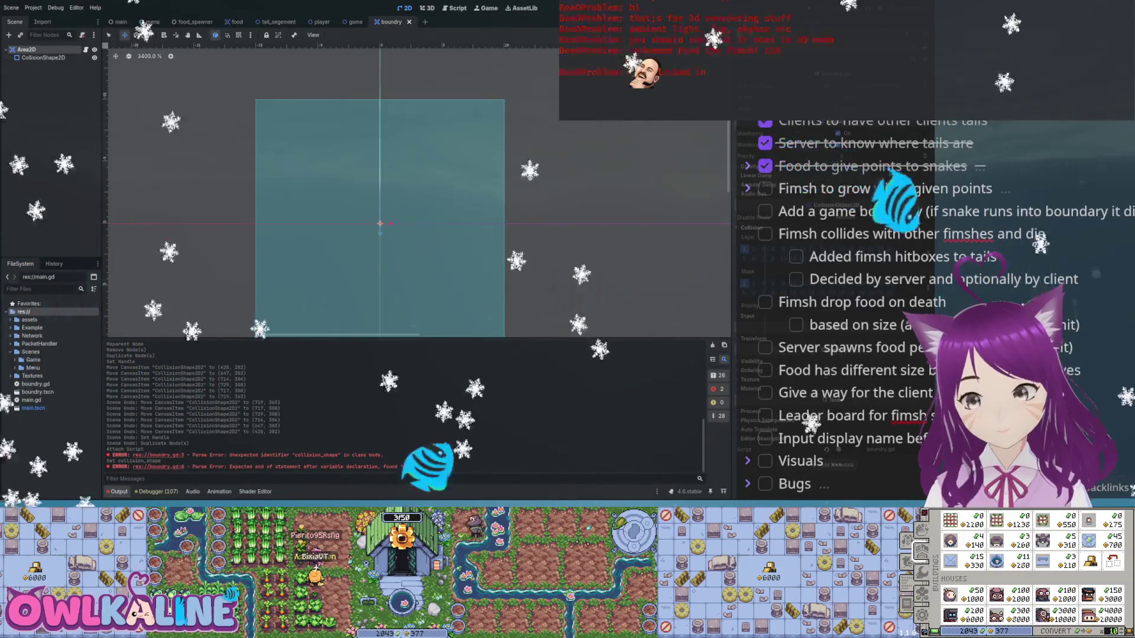
- Switch back to the Script workspace to continue editing boundry.gd
{"action": "key", "text": "ctrl+F3"}
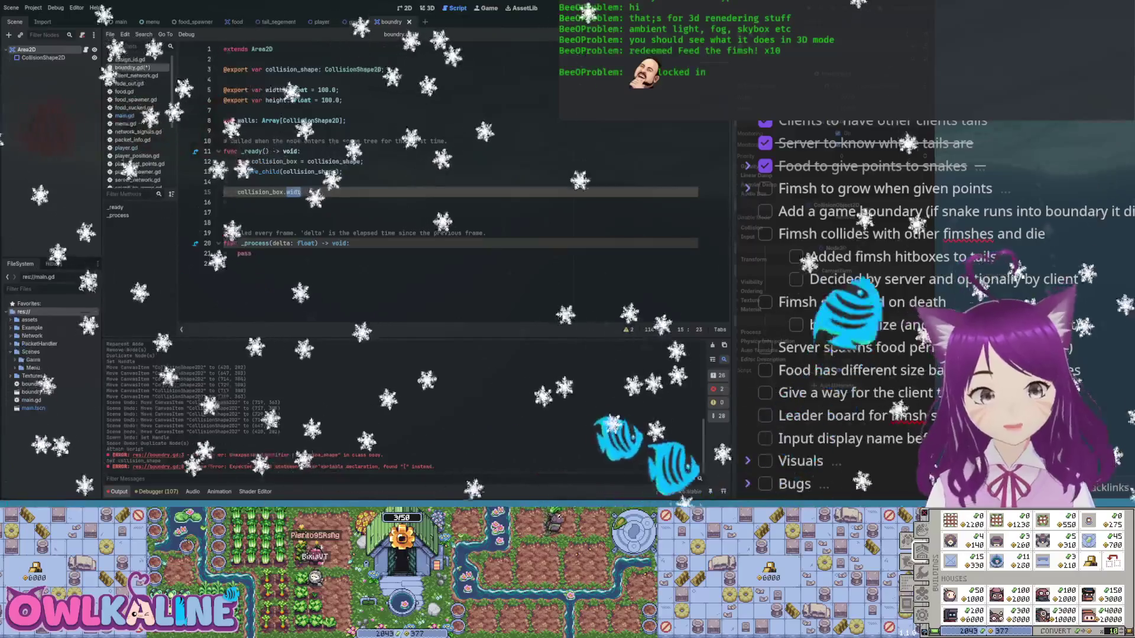
- Delete the remove_child(collision_shape) line and begin changing collision_box.widt to scale
{"action": "left_click_drag", "start_coordinate": [342, 172], "coordinate": [237, 171]}
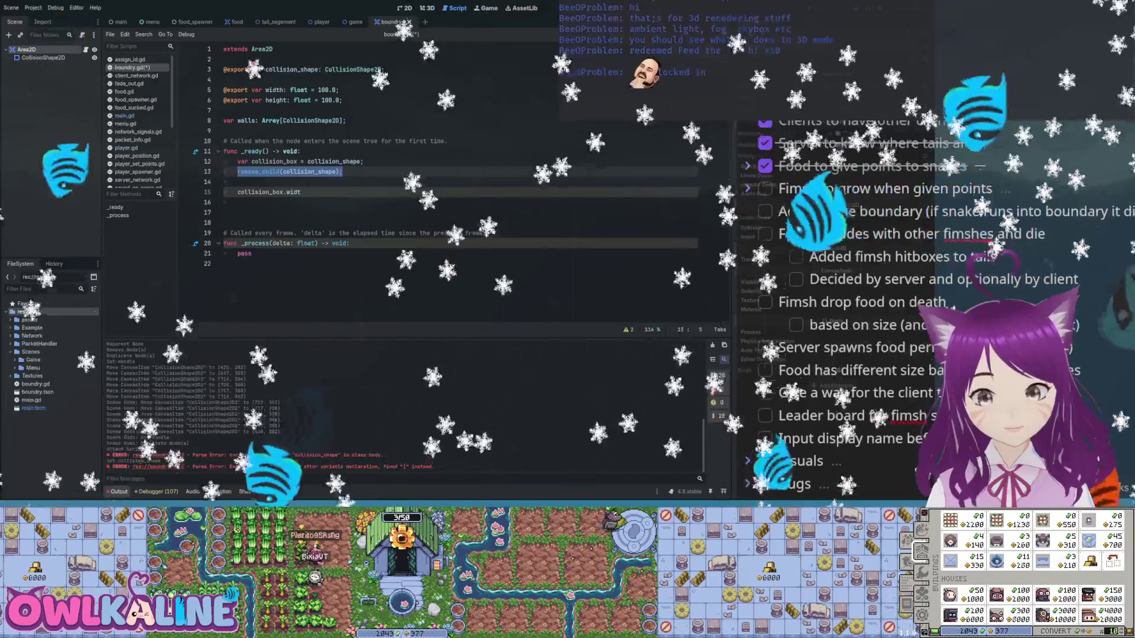
{"action": "key", "text": "BackSpace"}
{"action": "key", "text": "BackSpace"}
{"action": "key", "text": "BackSpace"}
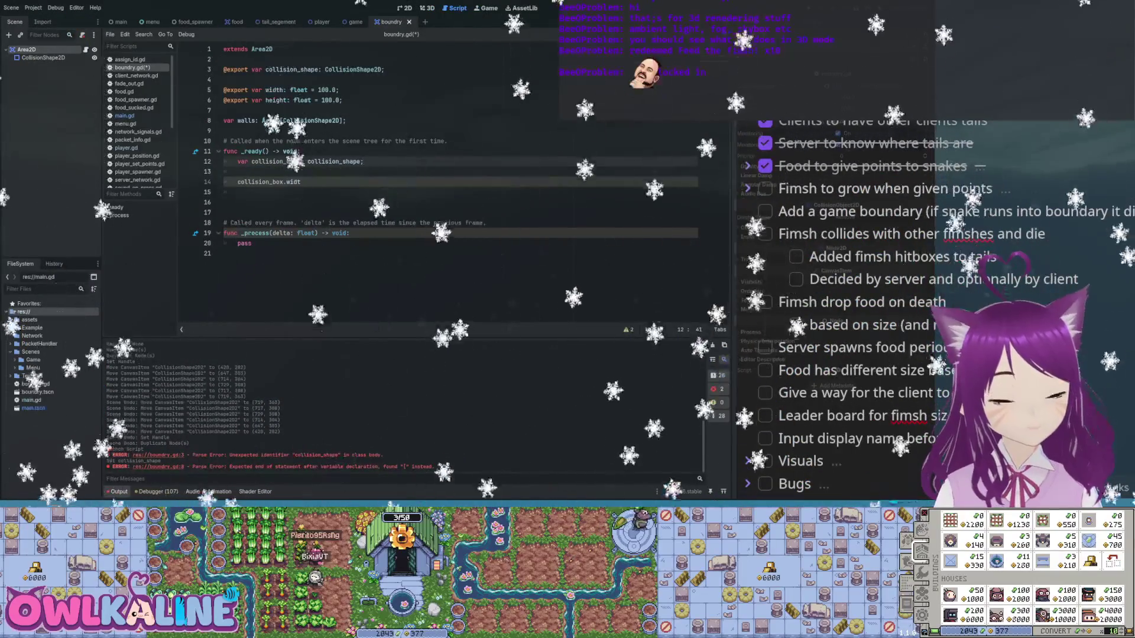
{"action": "left_click", "coordinate": [301, 182]}
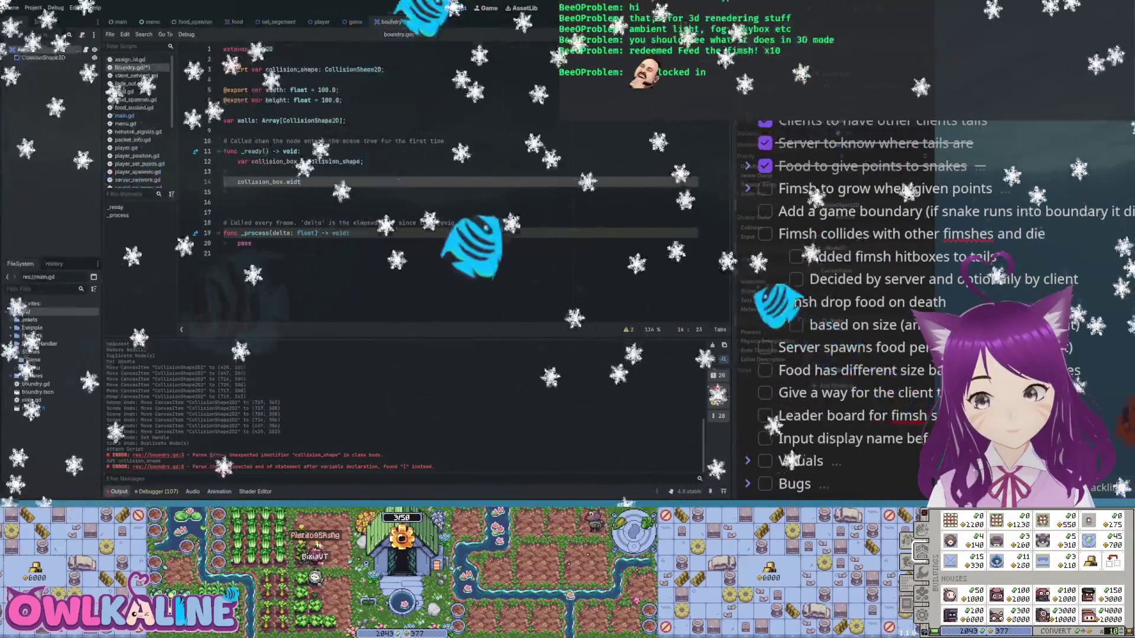
{"action": "left_click", "coordinate": [237, 171]}
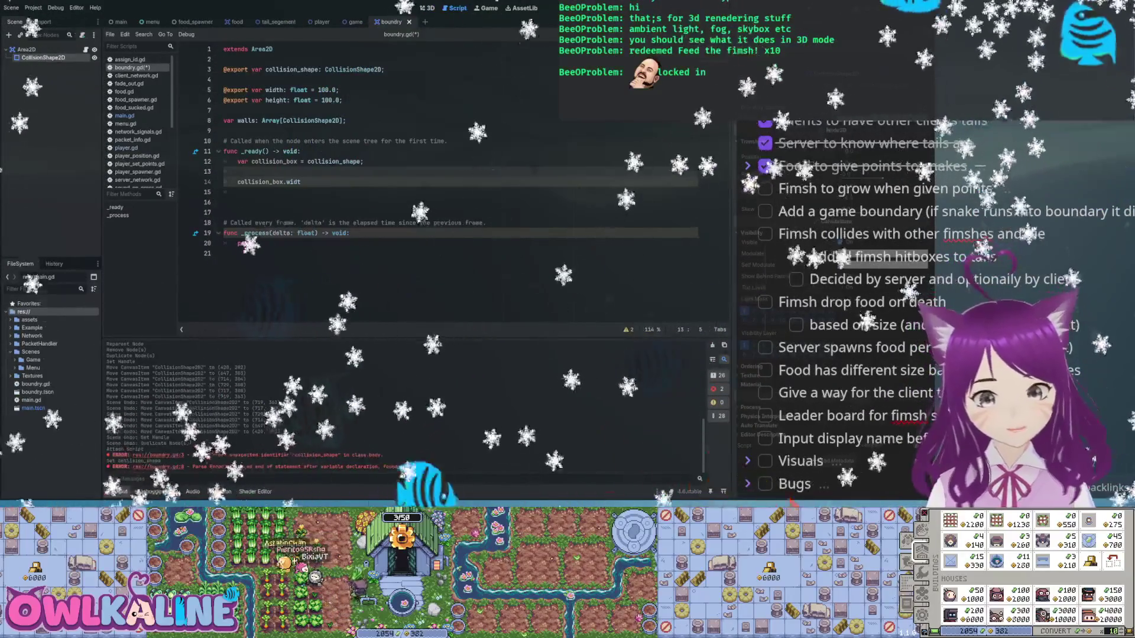
{"action": "left_click", "coordinate": [301, 182]}
{"action": "key", "text": "BackSpace"}
{"action": "key", "text": "BackSpace"}
{"action": "key", "text": "BackSpace"}
{"action": "type", "text": "sca"}
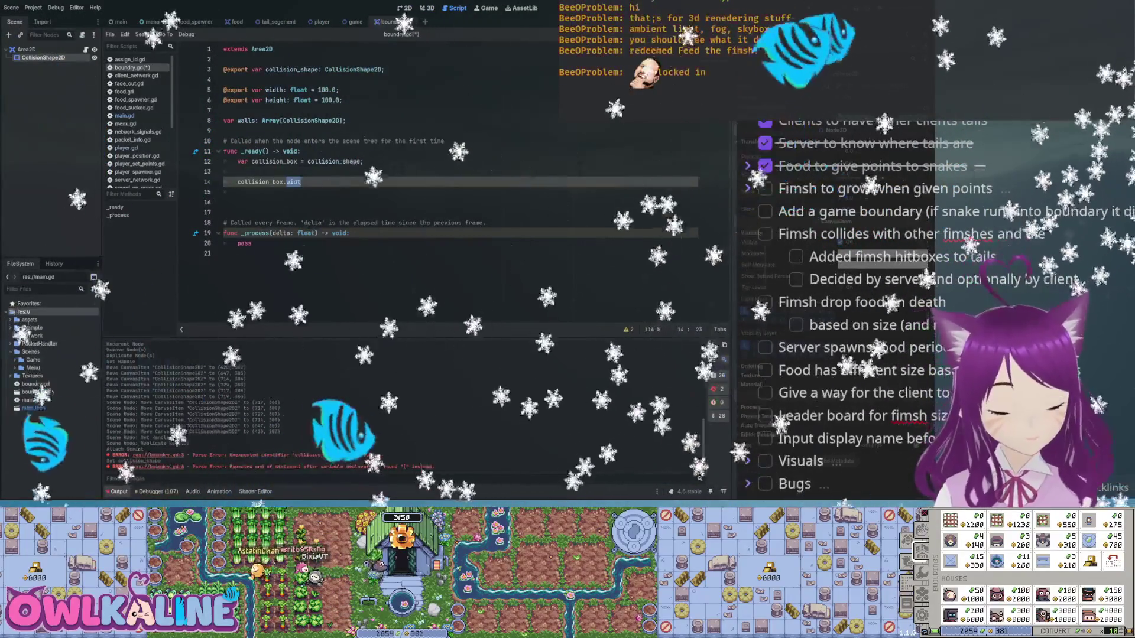
{"action": "type", "text": "le"}
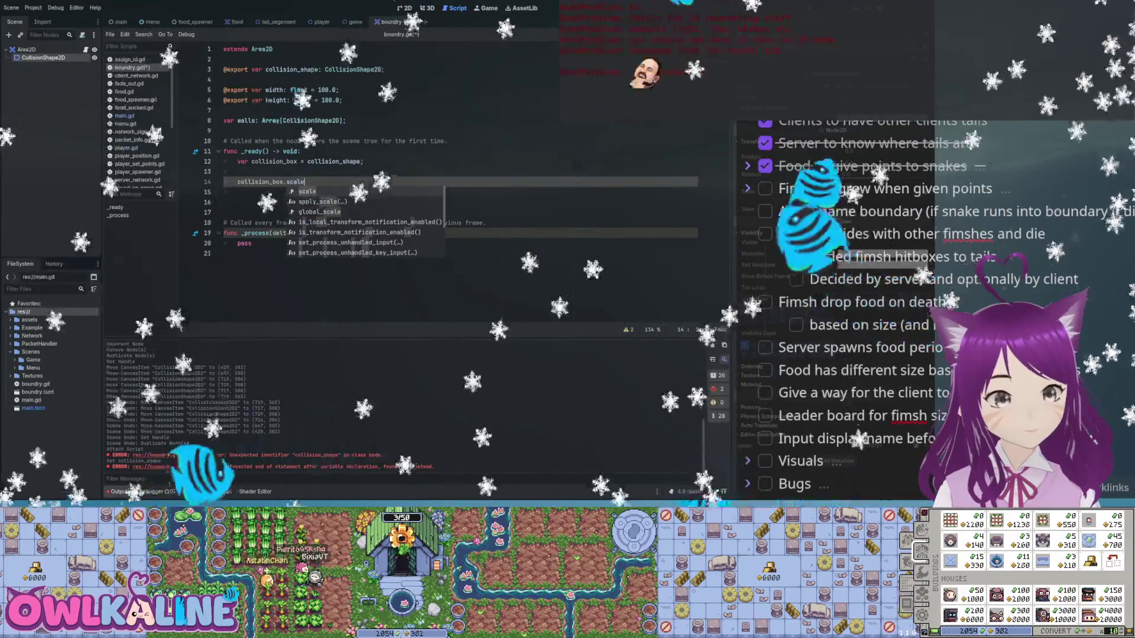
- Set collision_box scale.x to 10.0 and scale.y to height, then save
{"action": "key", "text": "Down"}
{"action": "key", "text": "Return"}
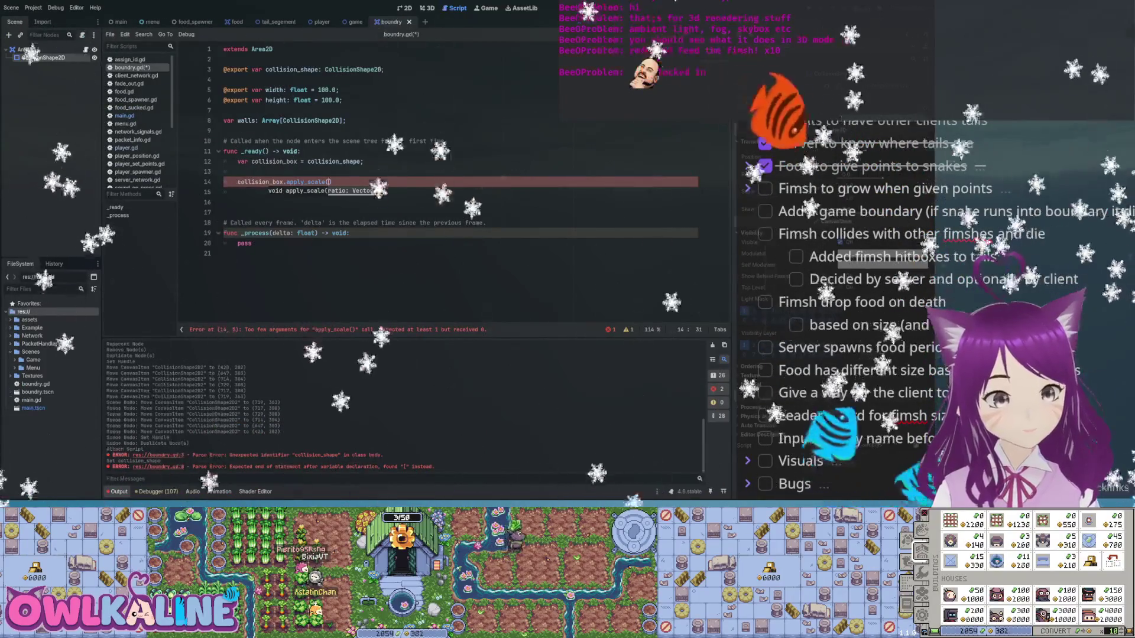
{"action": "key", "text": "BackSpace"}
{"action": "type", "text": "scale ="}
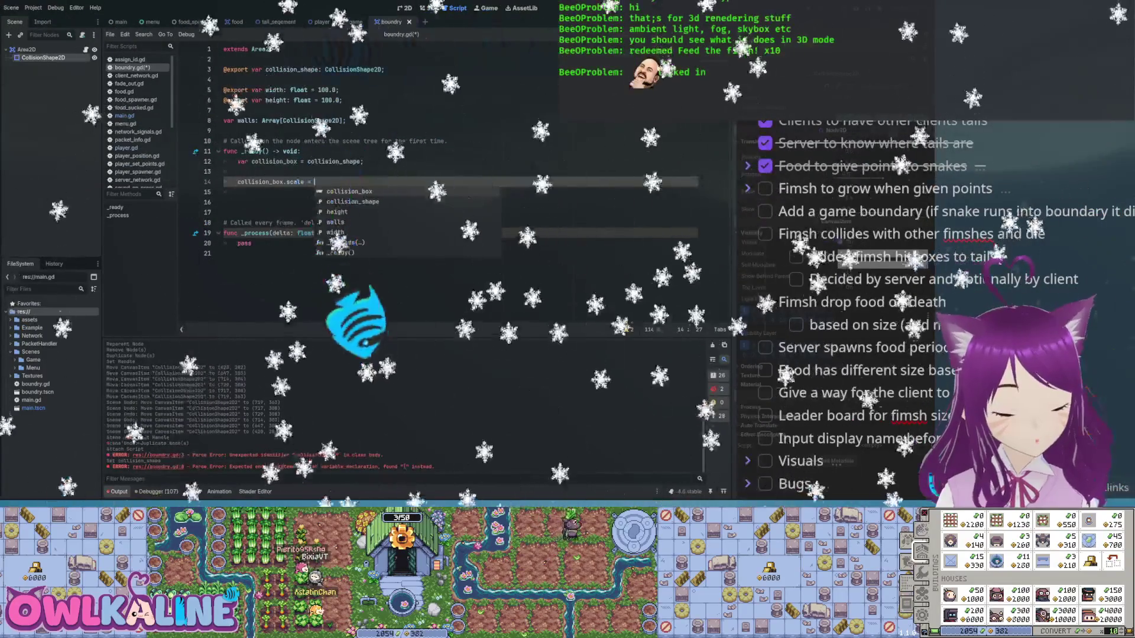
{"action": "key", "text": "BackSpace"}
{"action": "key", "text": "BackSpace"}
{"action": "key", "text": "BackSpace"}
{"action": "type", "text": ".x = 10.0;"}
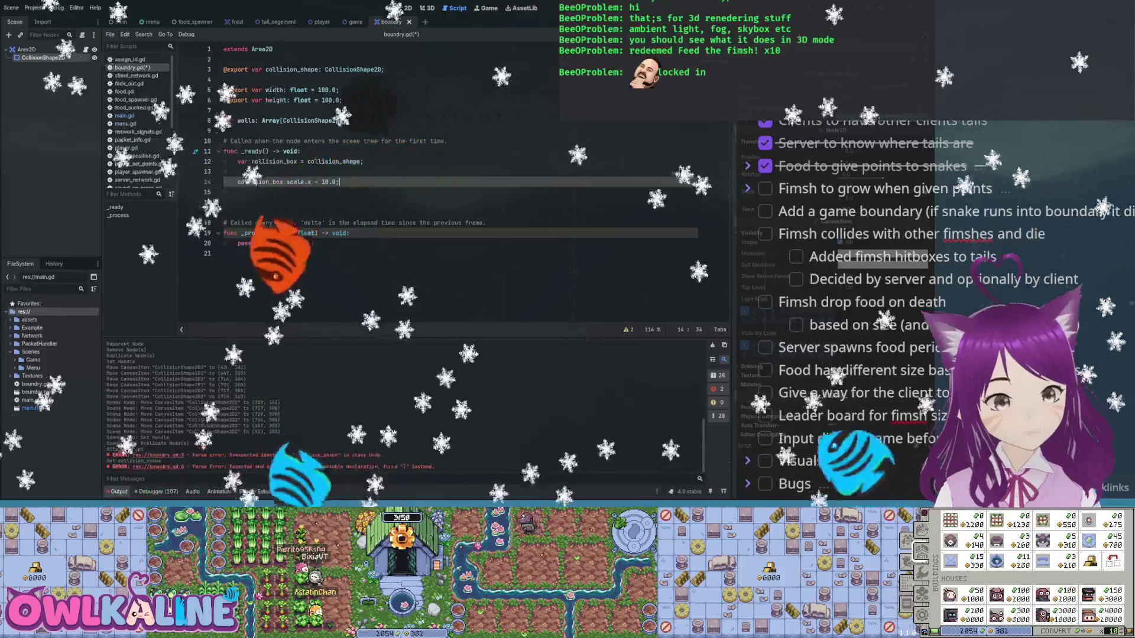
{"action": "key", "text": "Return"}
{"action": "type", "text": "collision_"}
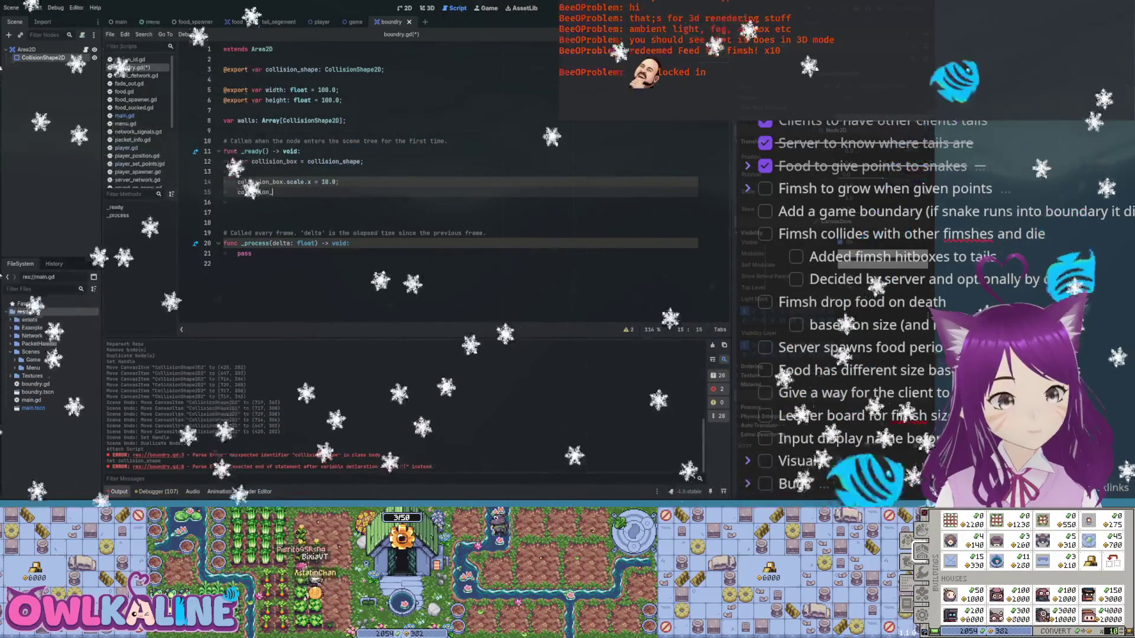
{"action": "type", "text": "box.scale.y = h"}
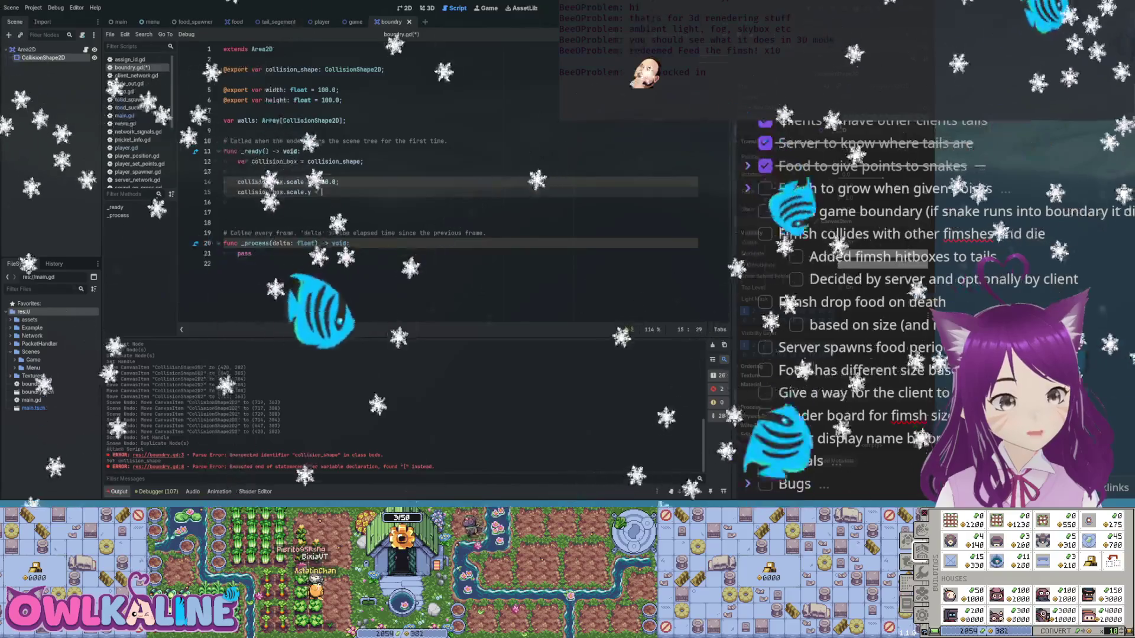
{"action": "key", "text": "Return"}
{"action": "type", "text": ";"}
{"action": "key", "text": "ctrl+s"}
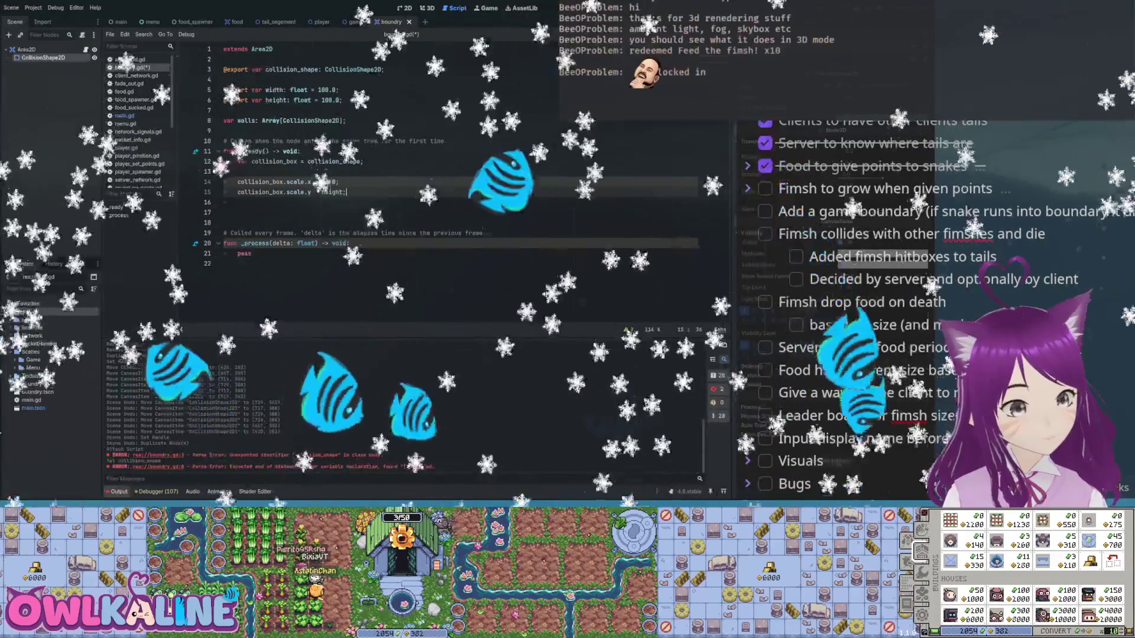
- Add a # left comment above and begin collision_box.position.x = -width*0.5 -
{"action": "left_click", "coordinate": [237, 171]}
{"action": "key", "text": "Return"}
{"action": "type", "text": "# left"}
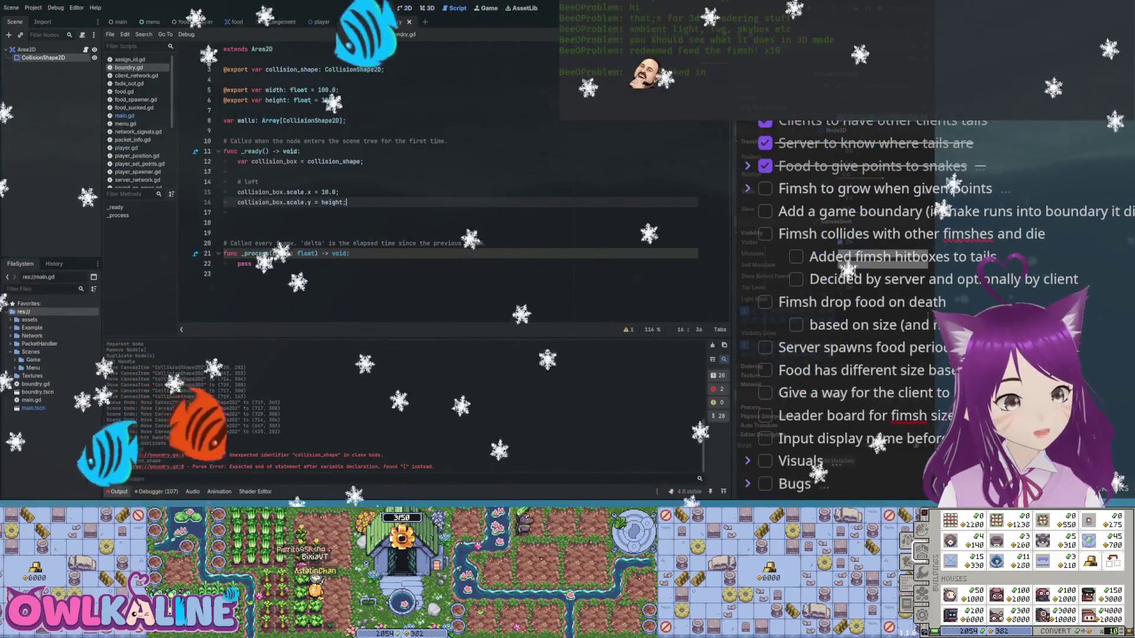
{"action": "key", "text": "Return"}
{"action": "key", "text": "Return"}
{"action": "type", "text": "collision_box.position."}
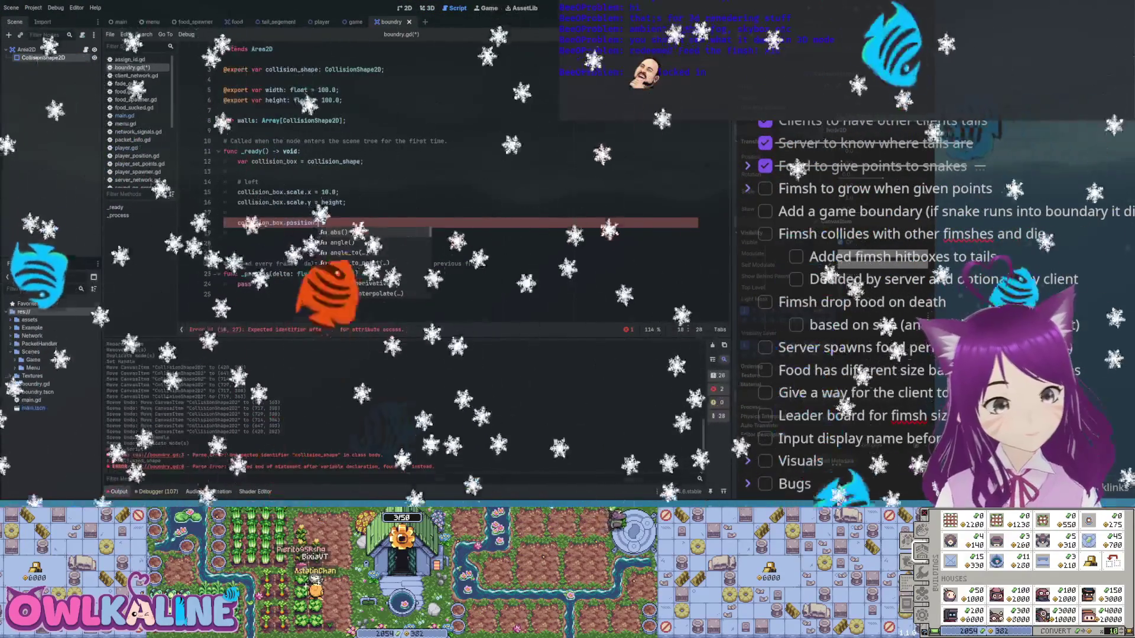
{"action": "type", "text": "x = "}
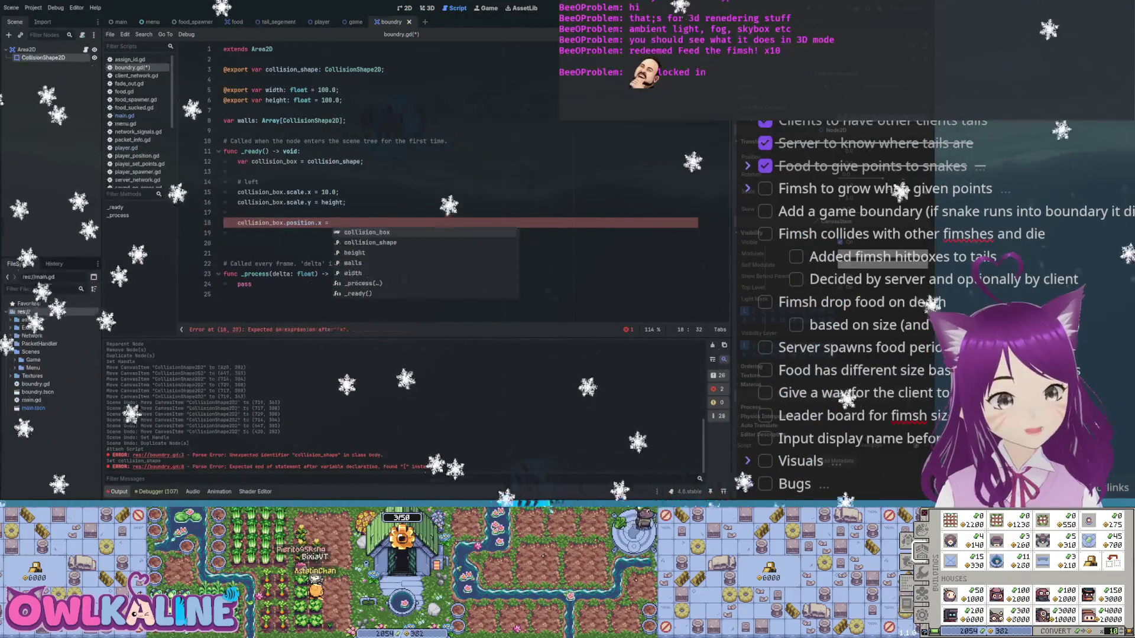
{"action": "type", "text": "-width*0.5"}
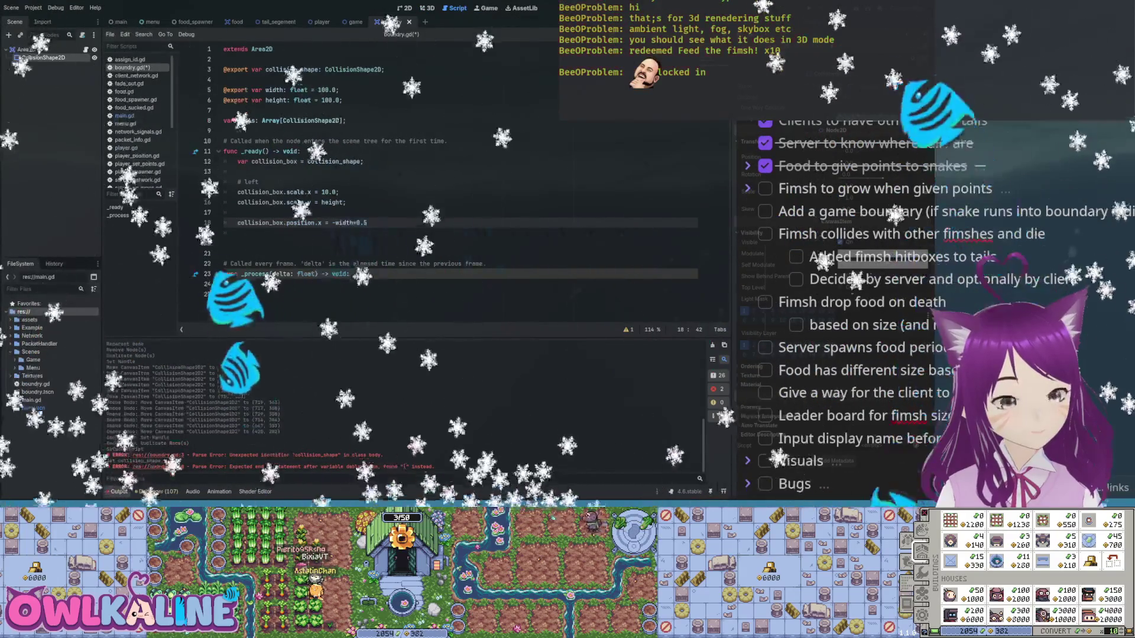
{"action": "type", "text": " -"}
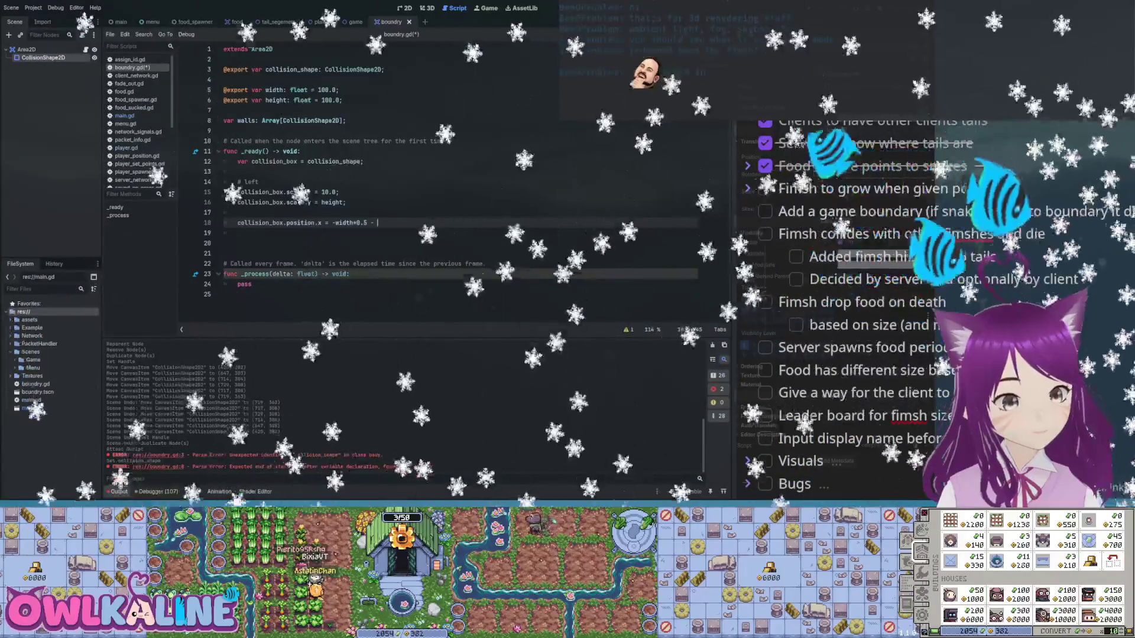
{"action": "left_click", "coordinate": [343, 100]}
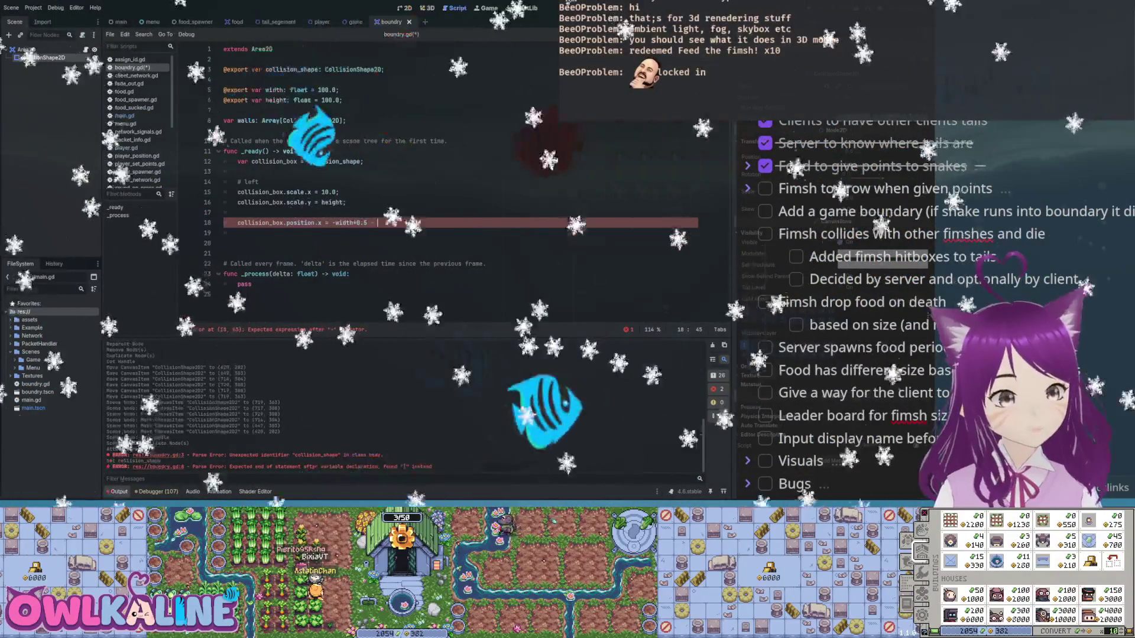
{"action": "key", "text": "Return"}
{"action": "type", "text": "@expo"}
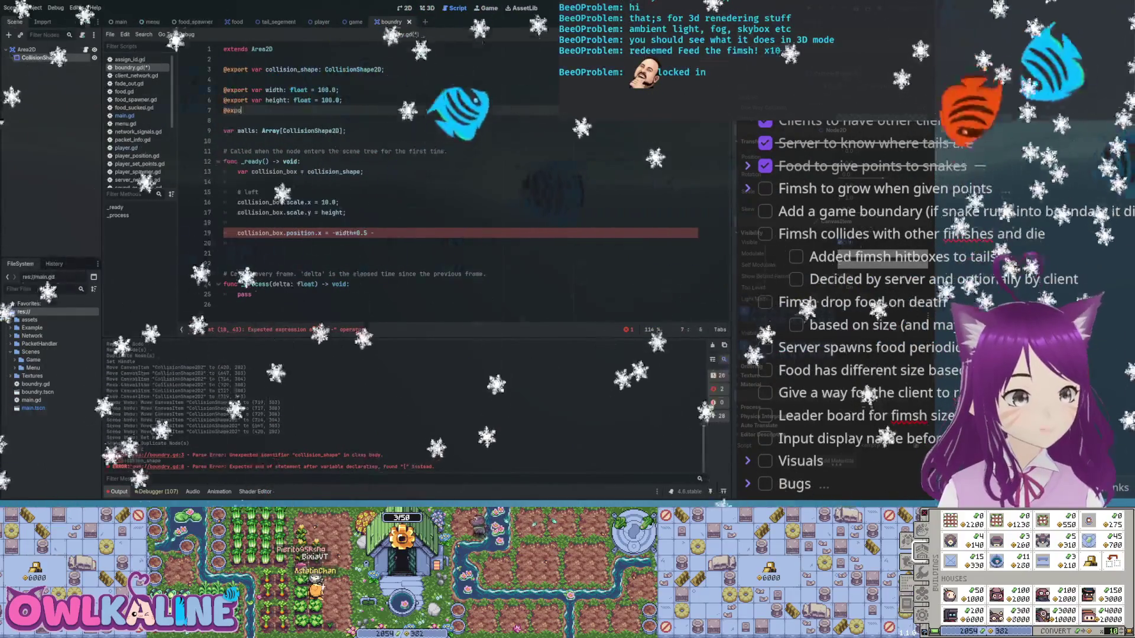
{"action": "type", "text": "rt var thickness"}
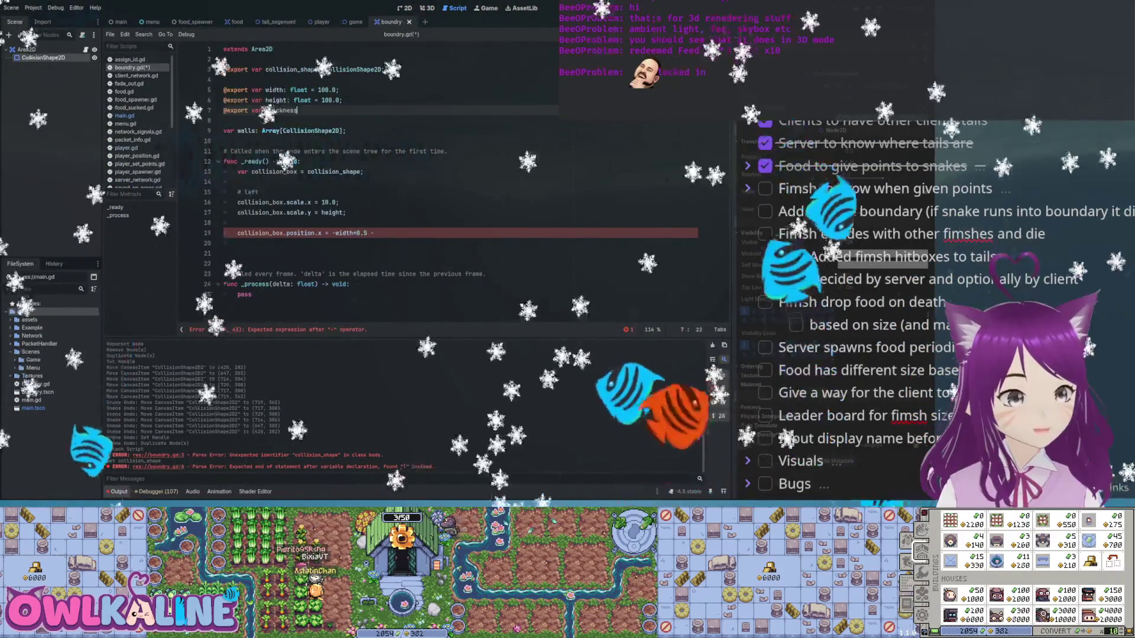
{"action": "type", "text": ": float = 10.0;"}
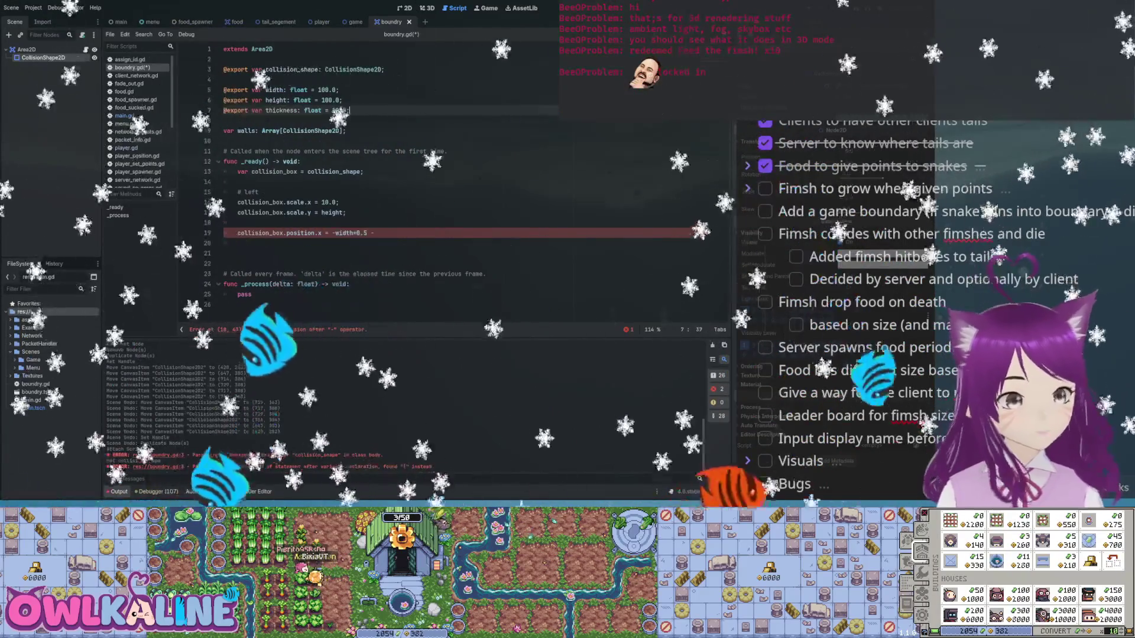
{"action": "key", "text": "ctrl+s"}
- Use thickness for scale.x and the position.x offset, set position.y to 0.0, and save
{"action": "left_click", "coordinate": [338, 202]}
{"action": "key", "text": "BackSpace"}
{"action": "key", "text": "BackSpace"}
{"action": "key", "text": "BackSpace"}
{"action": "type", "text": "thickness;"}
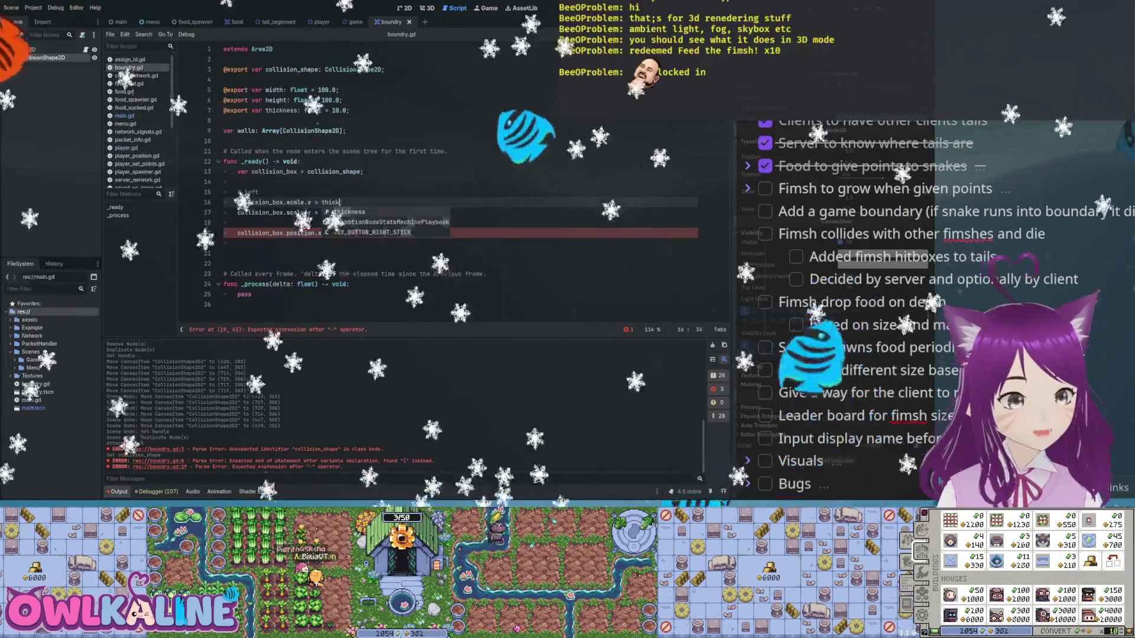
{"action": "left_click", "coordinate": [377, 233]}
{"action": "type", "text": "thickness;"}
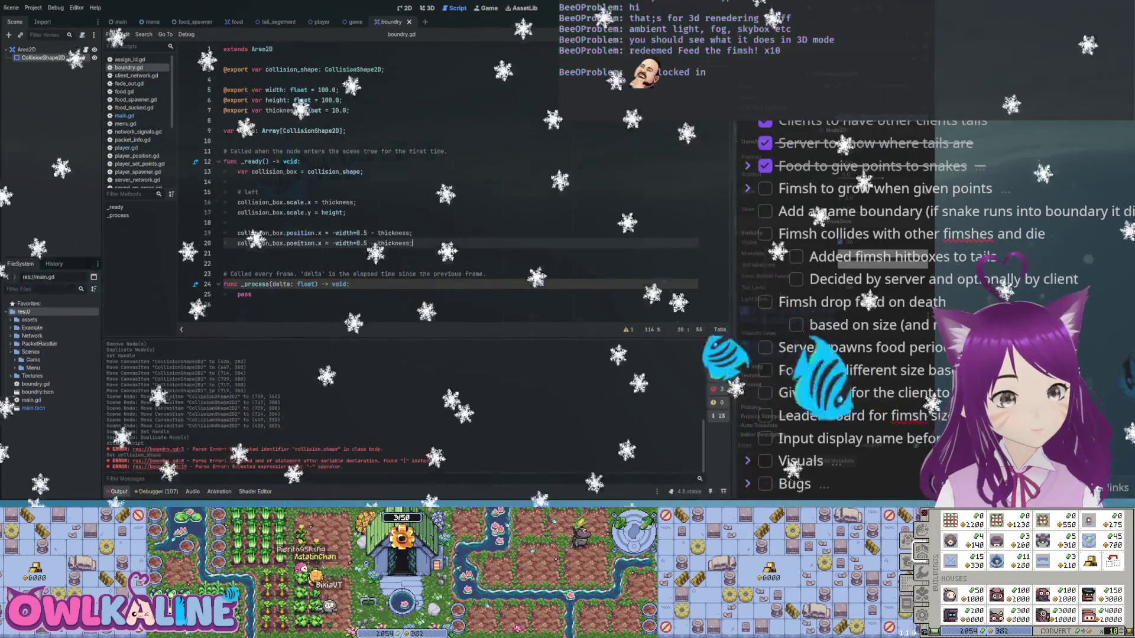
{"action": "left_click", "coordinate": [270, 243]}
{"action": "type", "text": "y"}
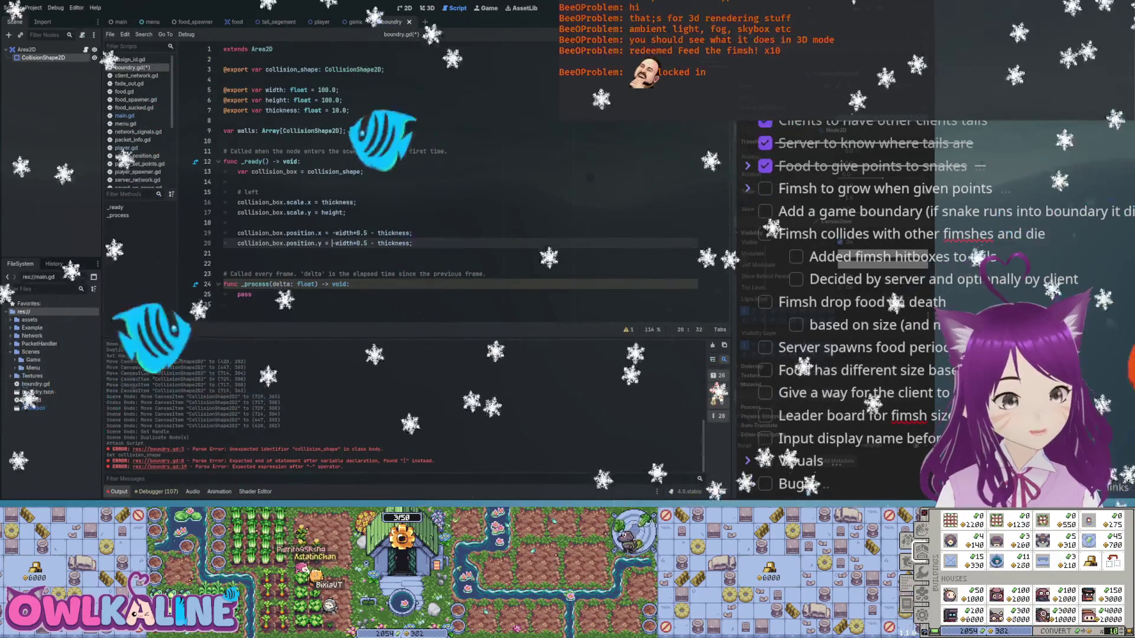
{"action": "type", "text": "0.0;"}
{"action": "key", "text": "ctrl+s"}
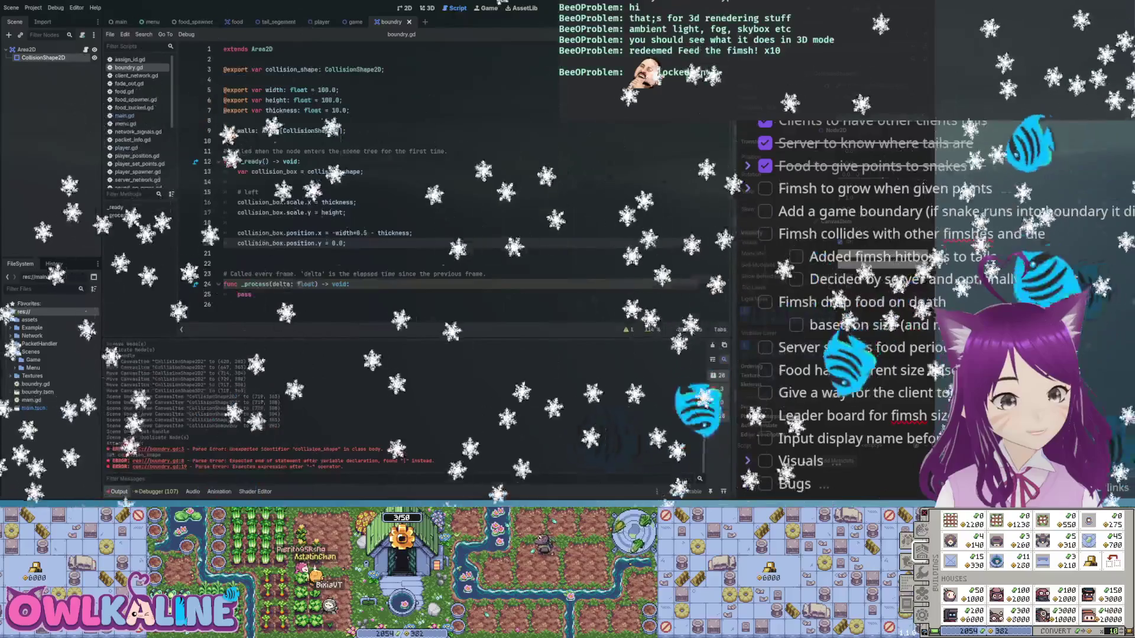
- Drop the unfinished instance call in boundry.gd and inspect the collision_shape export
{"action": "key", "text": "Return"}
{"action": "key", "text": "Return"}
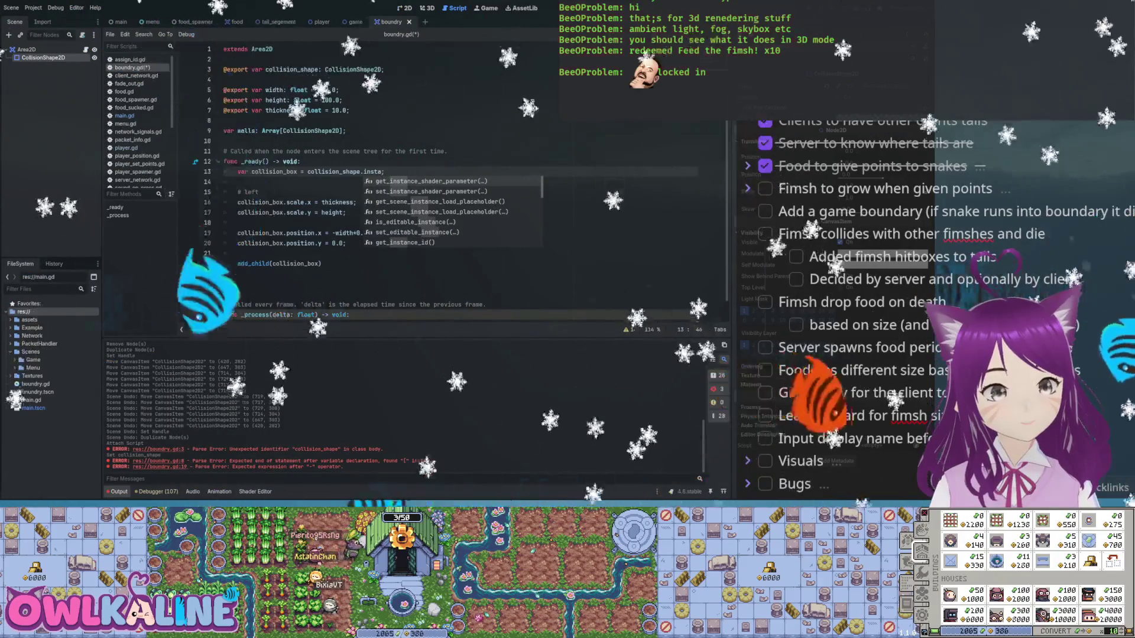
{"action": "type", "text": "nce"}
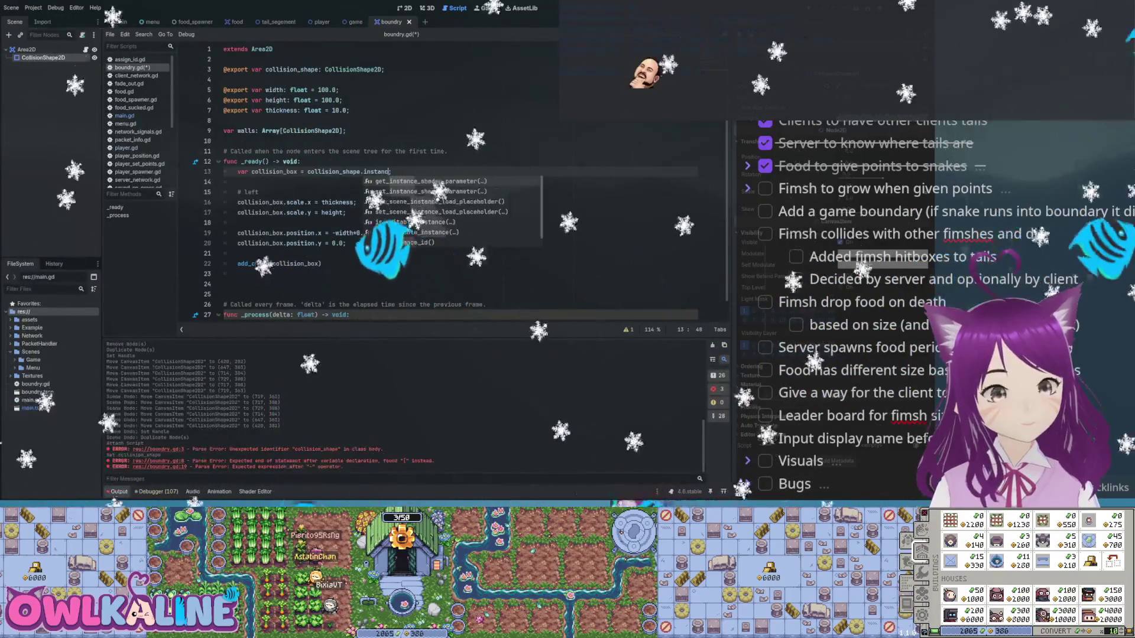
{"action": "key", "text": "BackSpace"}
{"action": "key", "text": "BackSpace"}
{"action": "key", "text": "BackSpace"}
{"action": "key", "text": "shift+Home"}
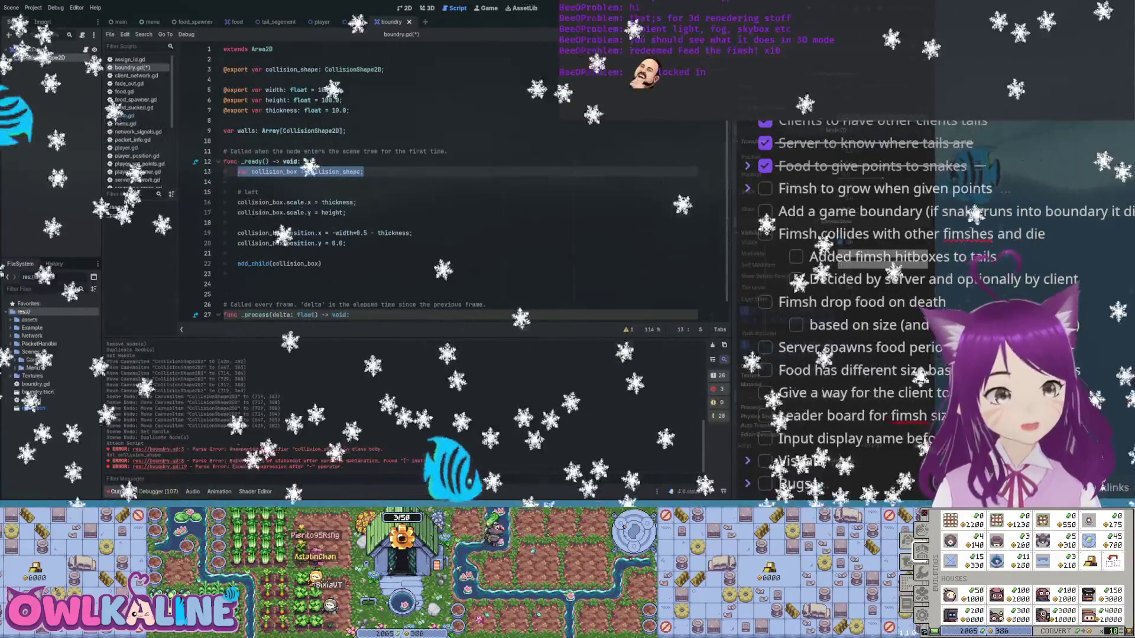
{"action": "double_click", "coordinate": [292, 69]}
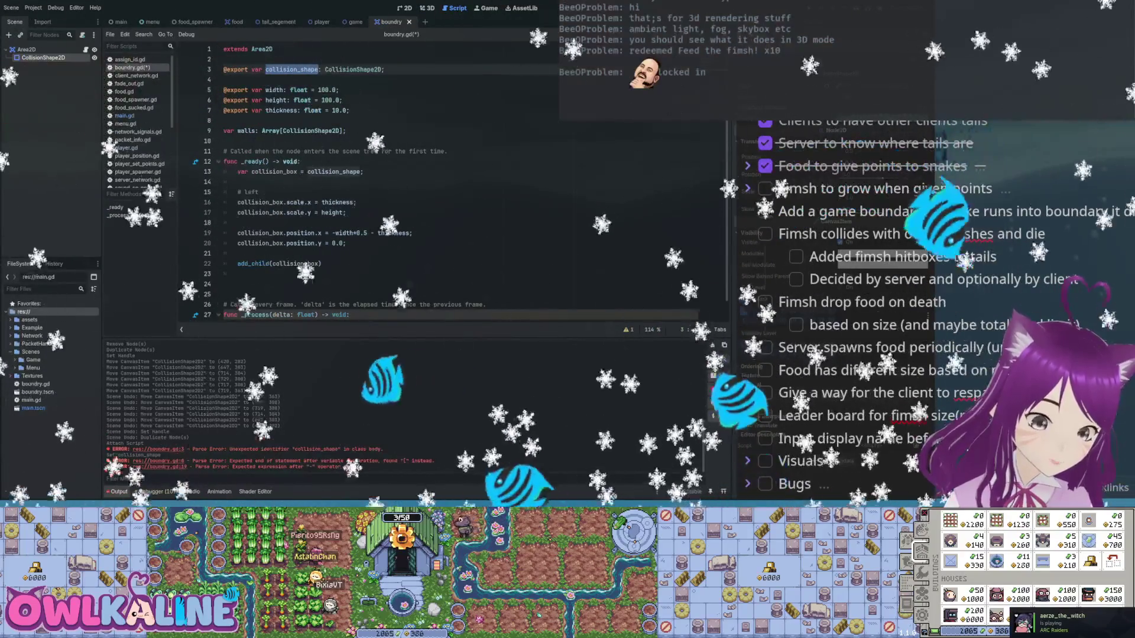
{"action": "left_click", "coordinate": [274, 69]}
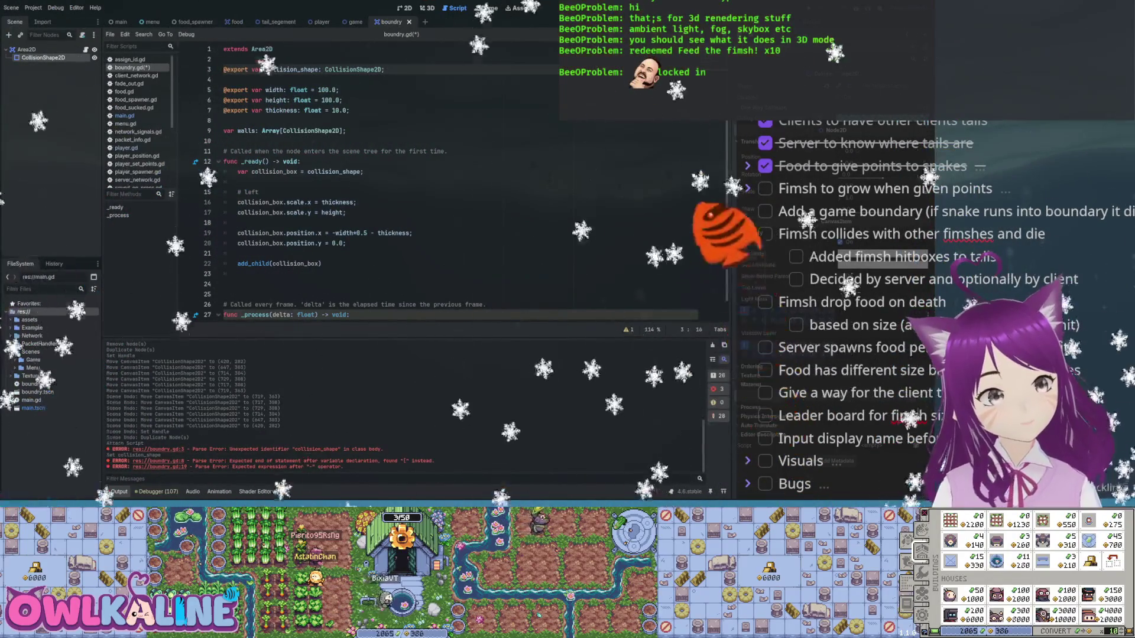
- Delete the CollisionShape2D node, save, and set up the wall.tscn scene with a Wall root
{"action": "key", "text": "Delete"}
{"action": "key", "text": "ctrl+s"}
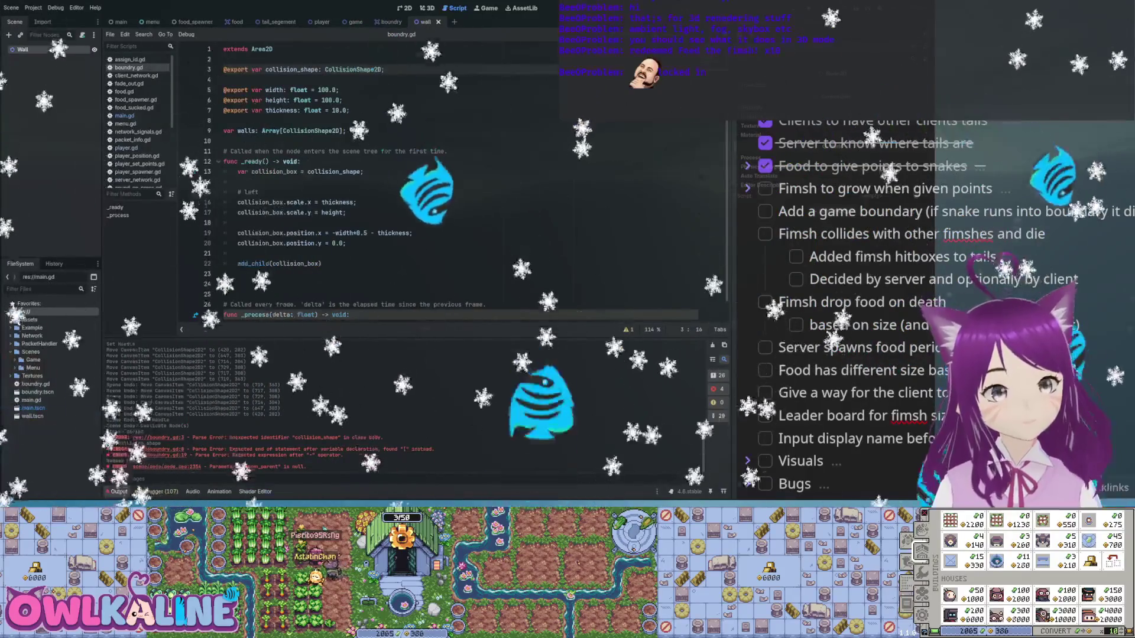
{"action": "key", "text": "Return"}
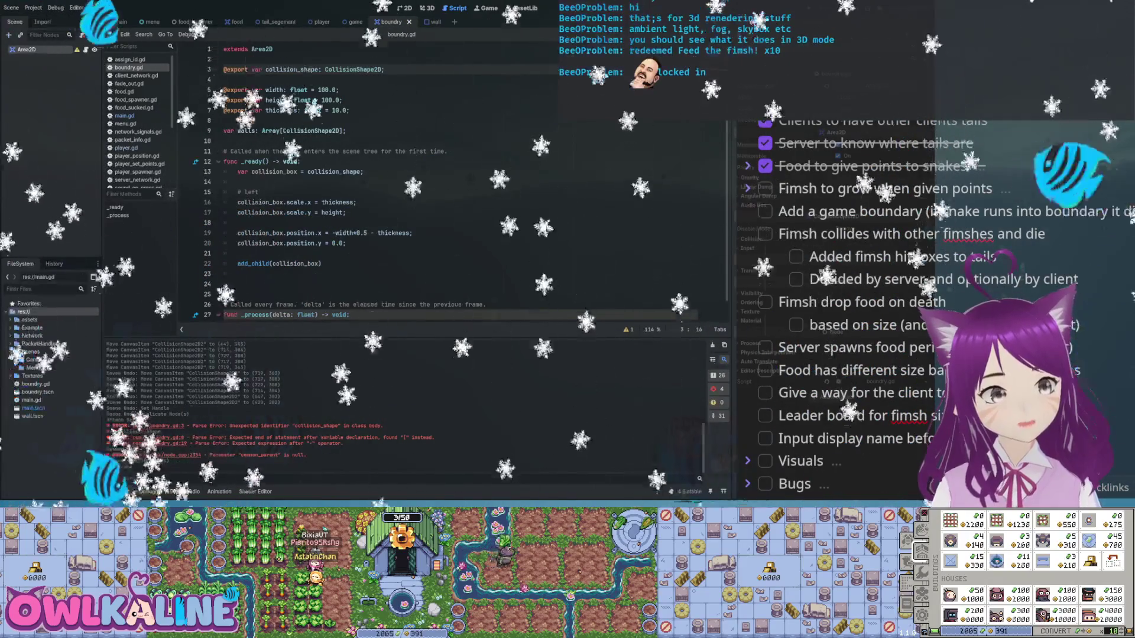
{"action": "mouse_move", "coordinate": [32, 416]}
{"action": "left_mouse_down"}
{"action": "mouse_move", "coordinate": [42, 137]}
{"action": "mouse_move", "coordinate": [29, 320]}
{"action": "mouse_move", "coordinate": [52, 447]}
{"action": "left_mouse_up"}
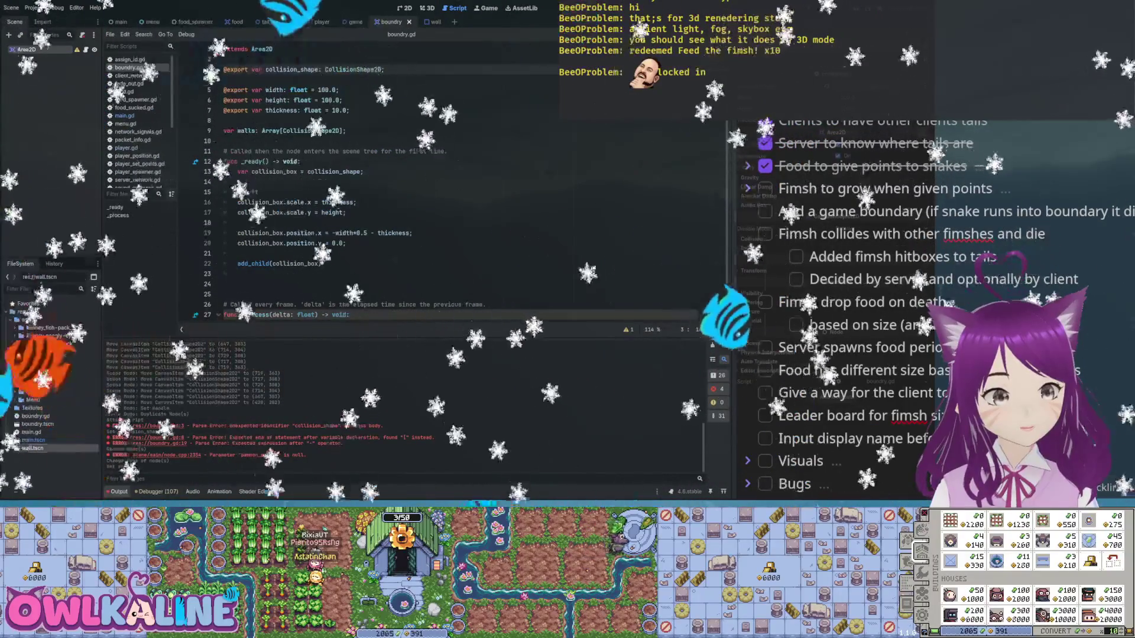
- Preload wall.tscn as const WALL and set collision_box to WALL.instantiate()
{"action": "left_click_drag", "start_coordinate": [248, 146], "coordinate": [240, 121]}
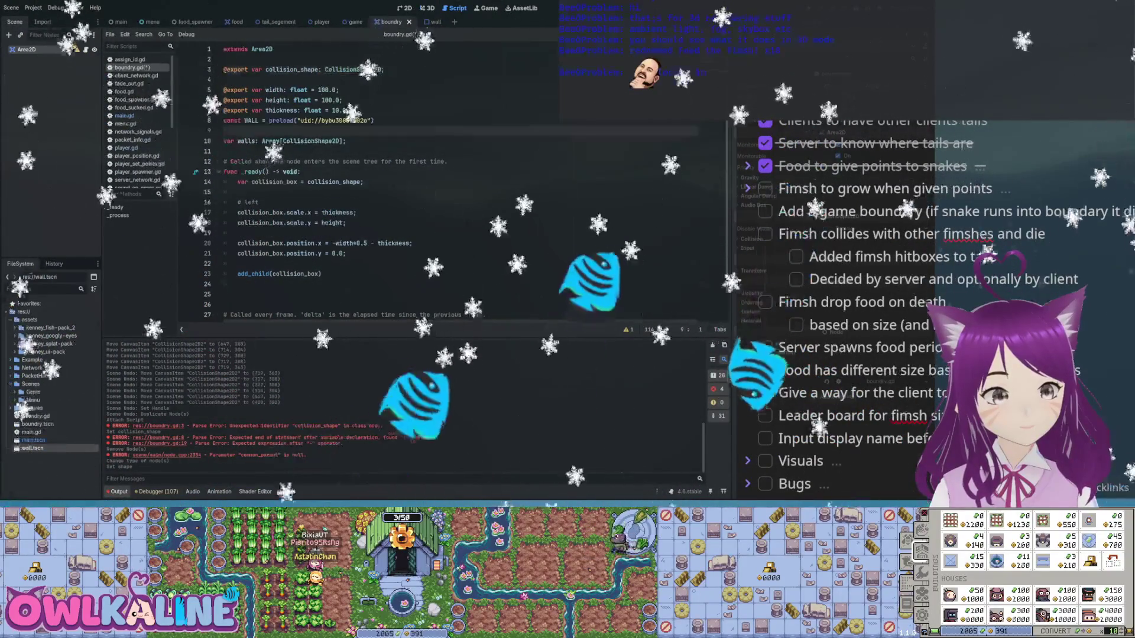
{"action": "key", "text": "ctrl+z"}
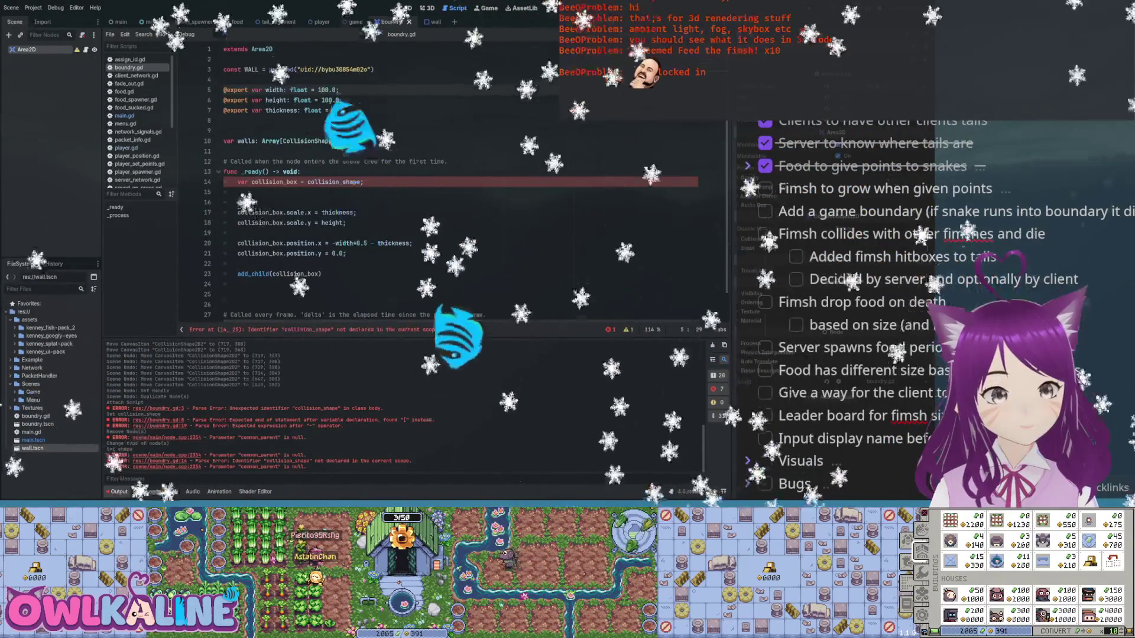
{"action": "left_click", "coordinate": [317, 69]}
{"action": "left_click_drag", "start_coordinate": [307, 182], "coordinate": [363, 182]}
{"action": "key", "text": "BackSpace"}
{"action": "type", "text": "WALL."}
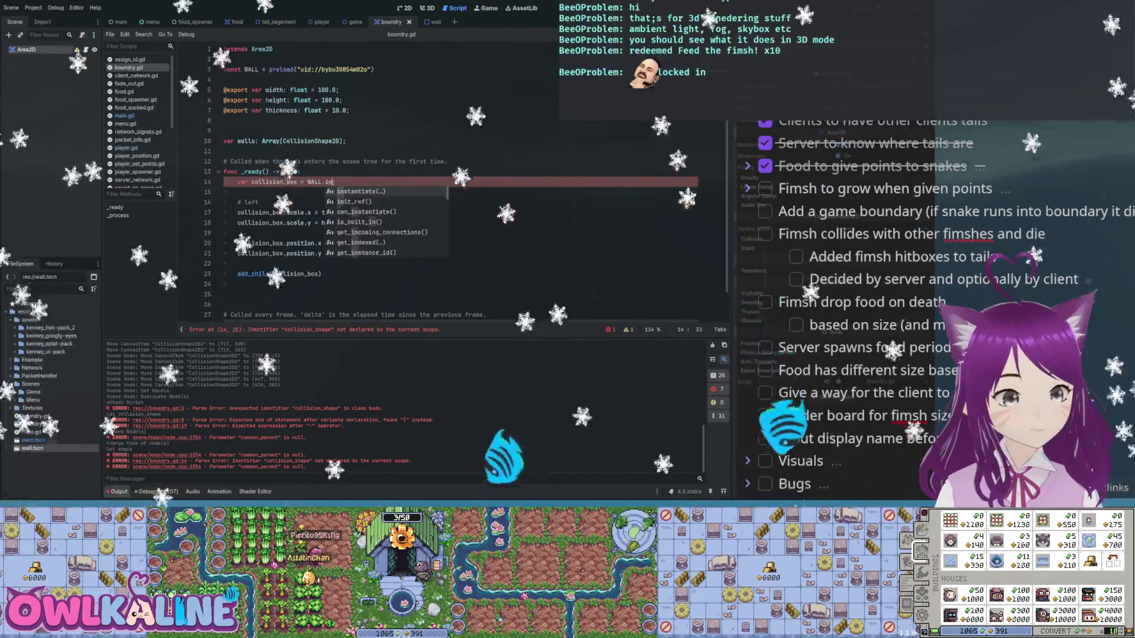
{"action": "key", "text": "Return"}
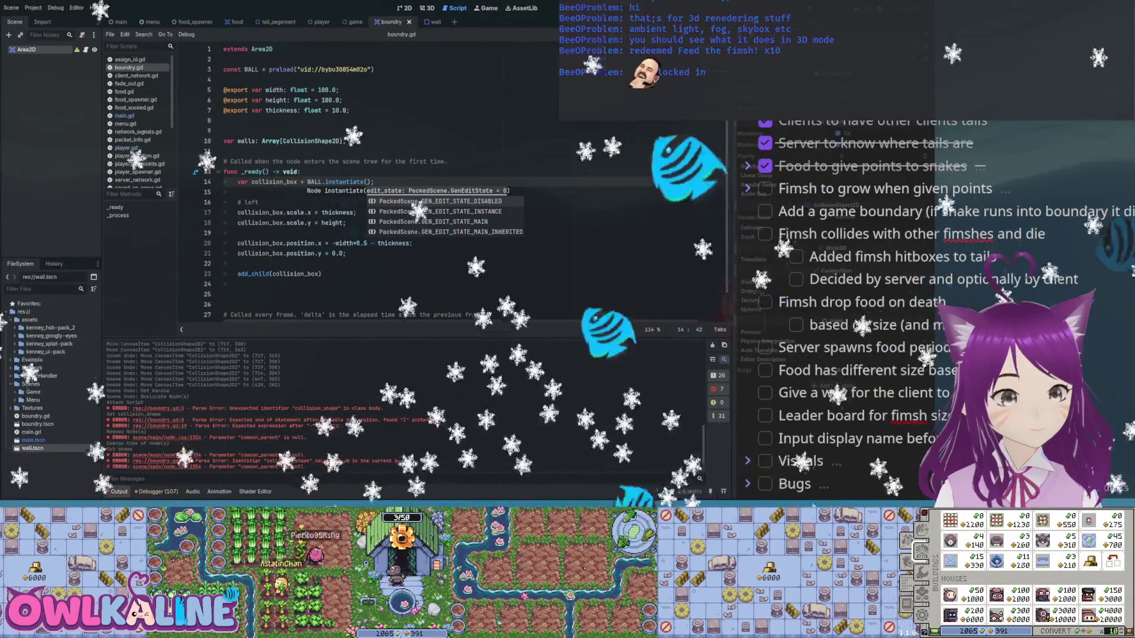
{"action": "left_click", "coordinate": [301, 171]}
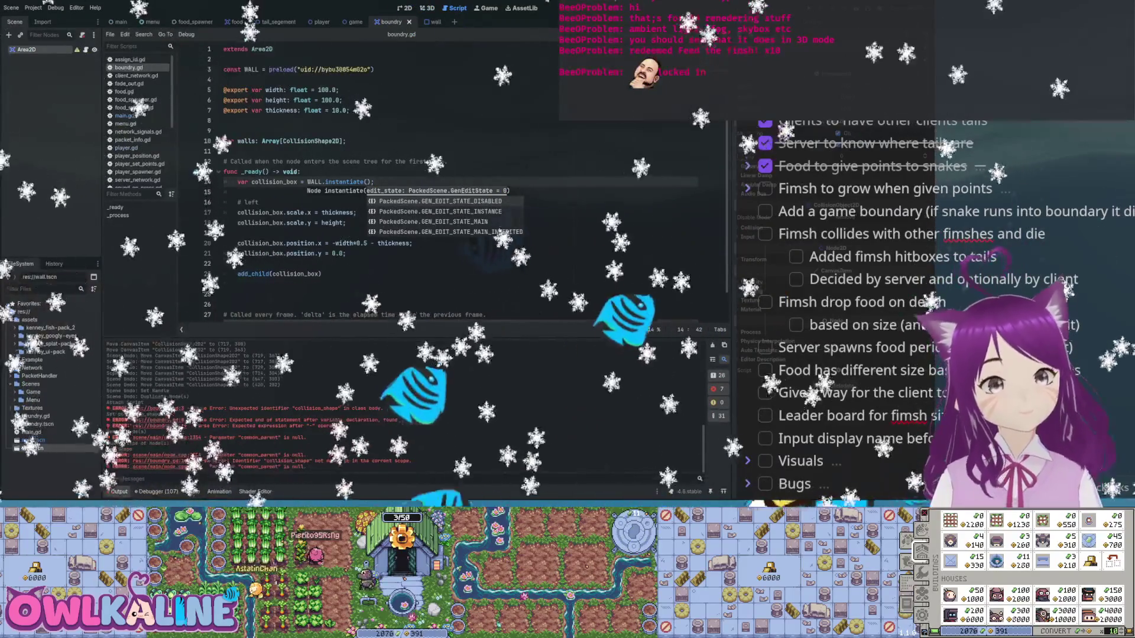
- Cut the wall-building code out of the _ready body
{"action": "scroll", "coordinate": [413, 178], "scroll_direction": "down", "scroll_amount": 1}
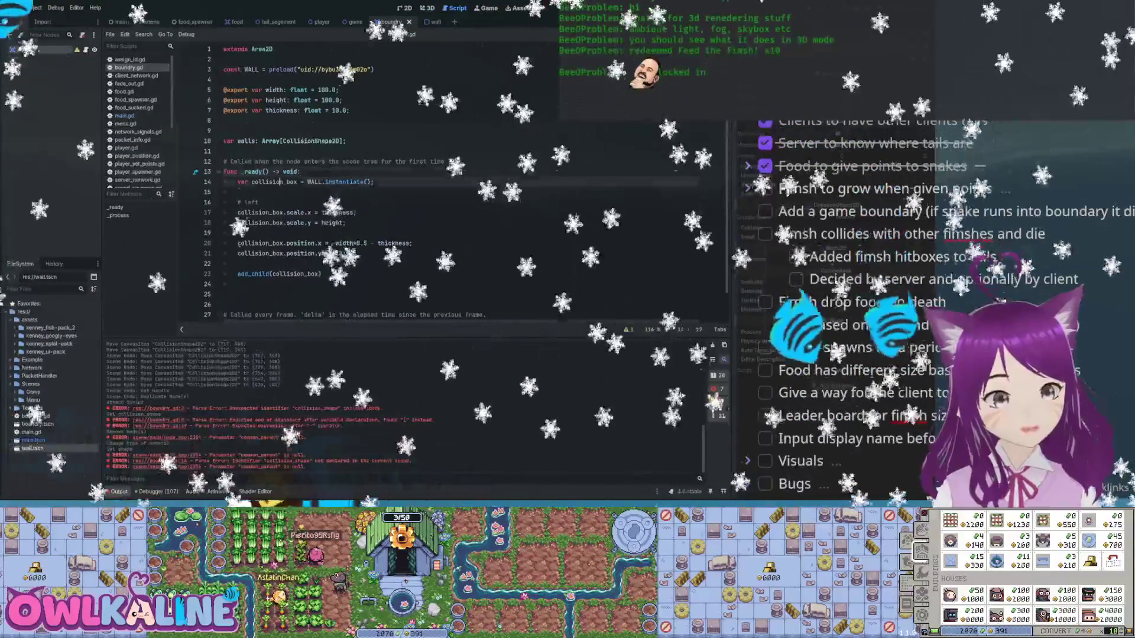
{"action": "double_click", "coordinate": [274, 153]}
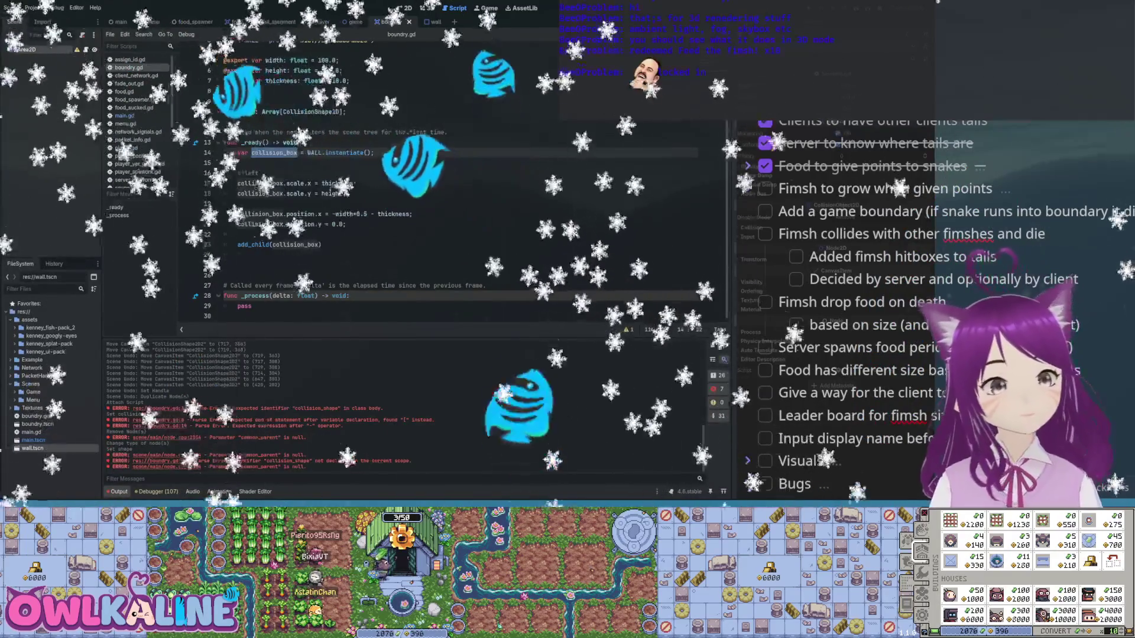
{"action": "scroll", "coordinate": [413, 178], "scroll_direction": "up", "scroll_amount": 1}
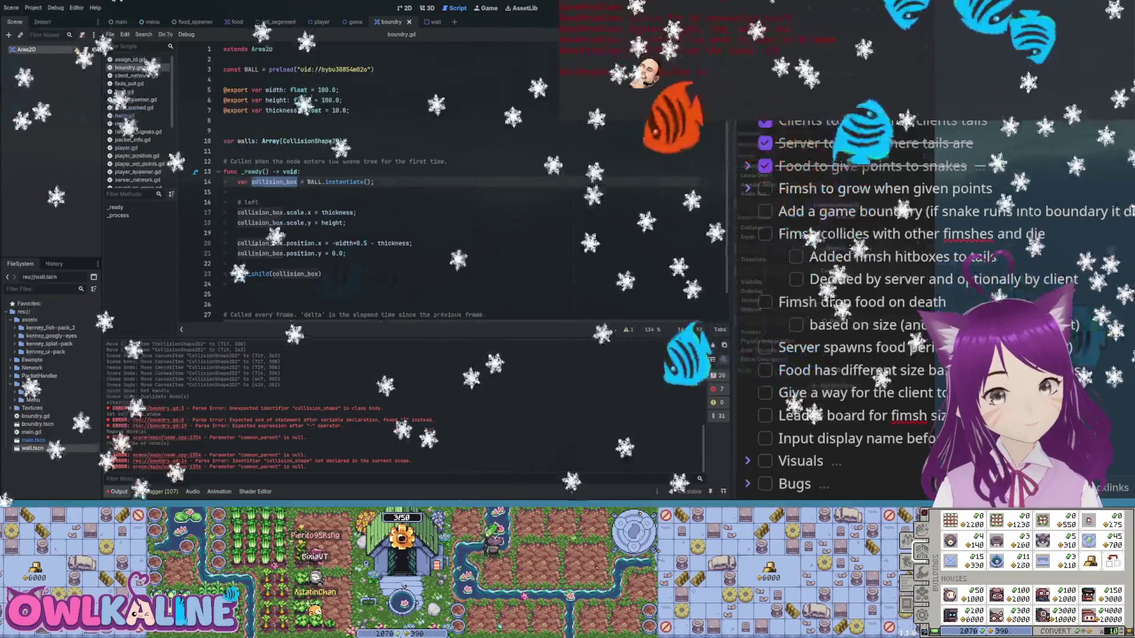
{"action": "scroll", "coordinate": [413, 178], "scroll_direction": "down", "scroll_amount": 1}
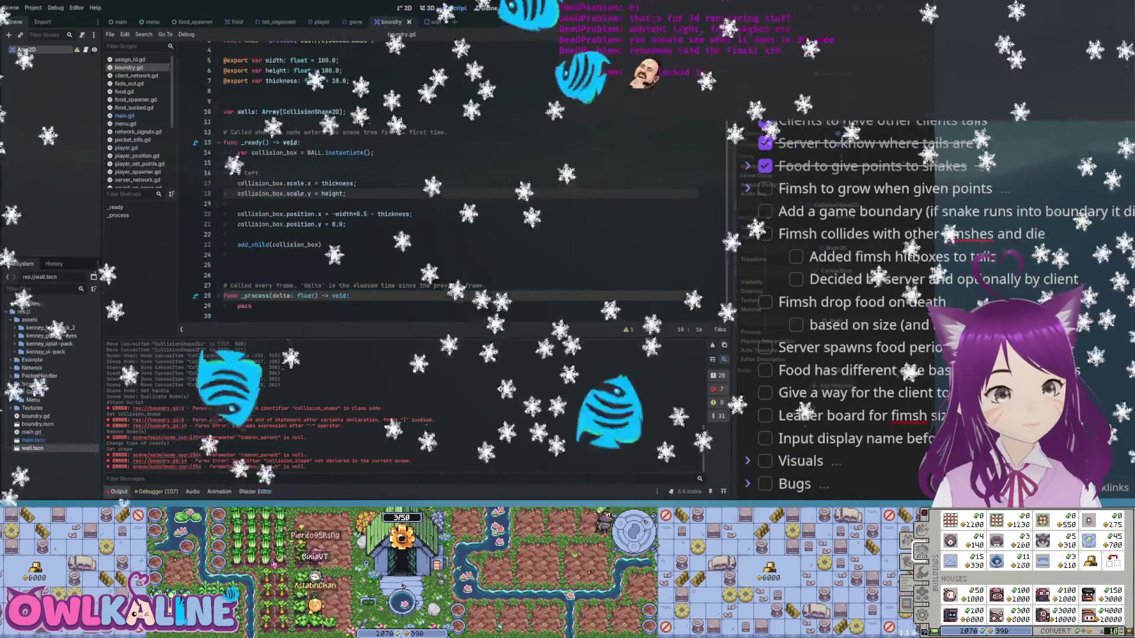
{"action": "key", "text": "ctrl+z"}
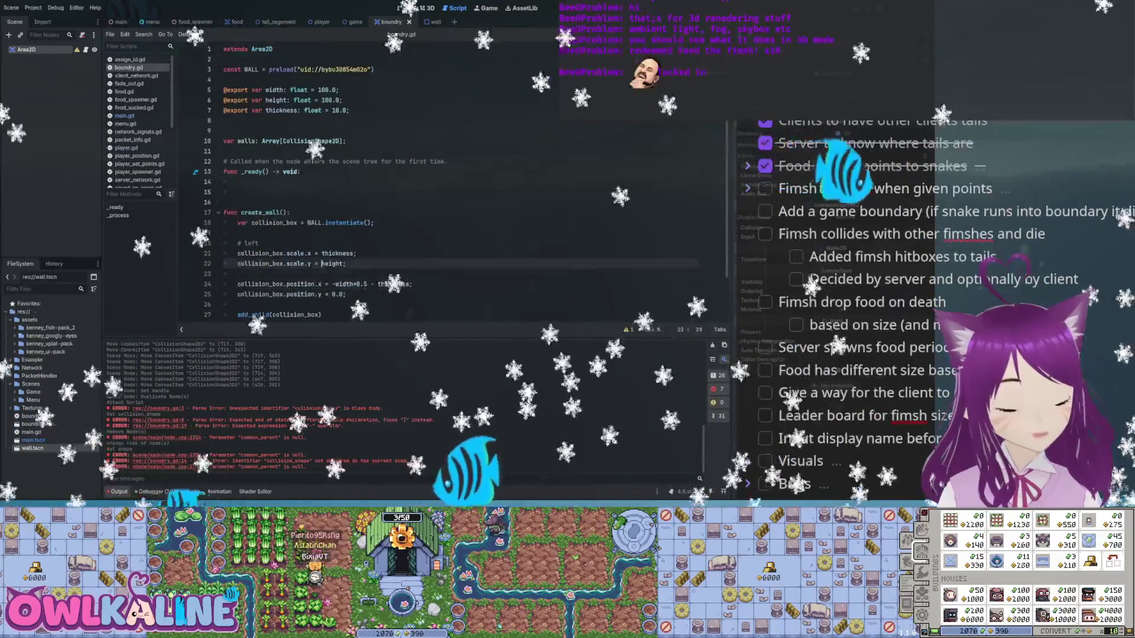
- Give create_wall the parameters pos: Vector2 and size: Vector2
{"action": "key", "text": "Left"}
{"action": "key", "text": "Left"}
{"action": "type", "text": "x: fl"}
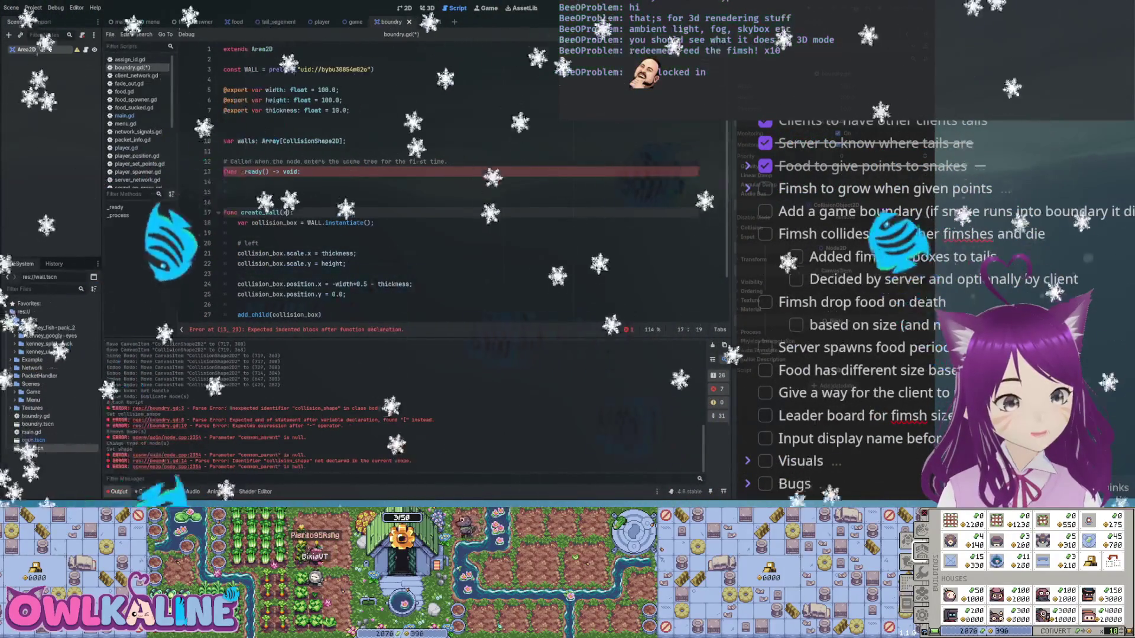
{"action": "type", "text": "oat, y: float"}
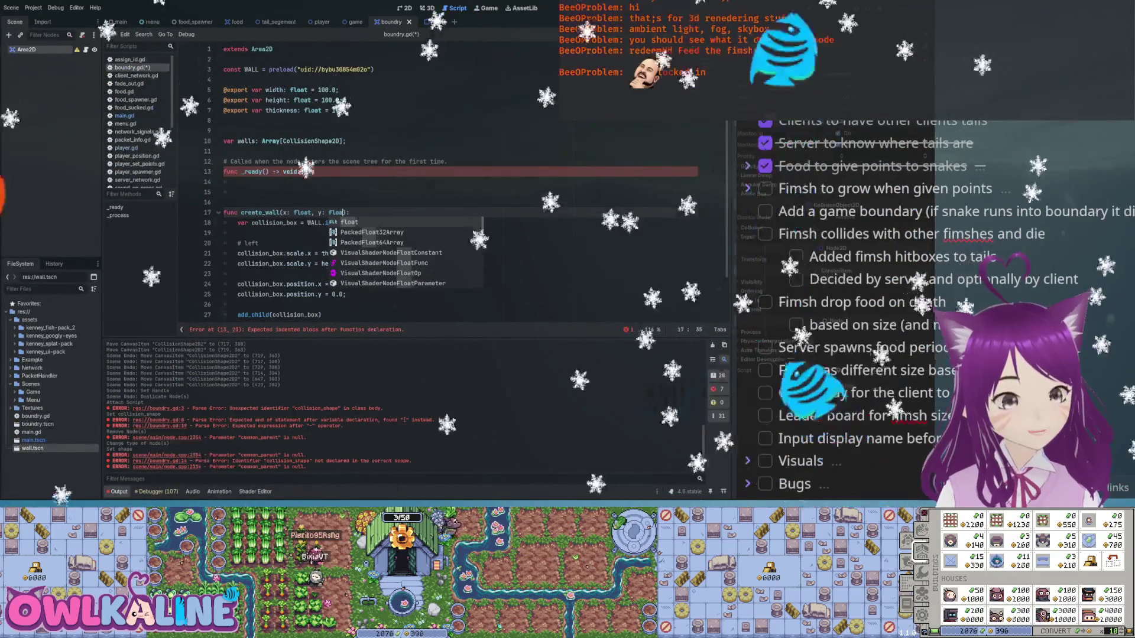
{"action": "key", "text": "BackSpace"}
{"action": "key", "text": "BackSpace"}
{"action": "key", "text": "BackSpace"}
{"action": "type", "text": "pos: Vector2, size: Vec"}
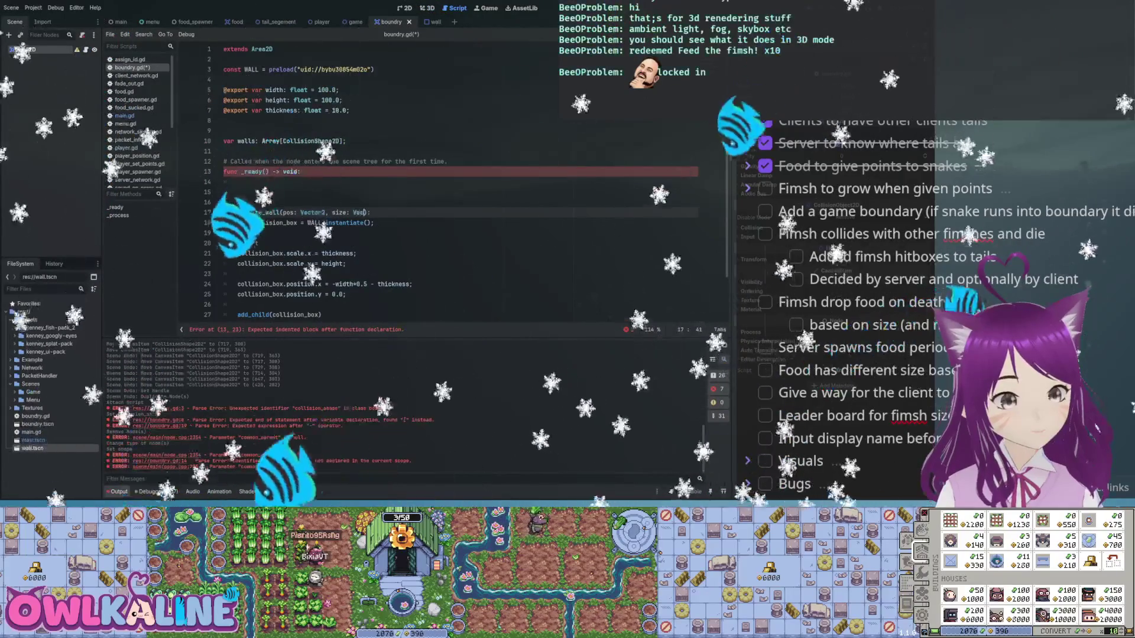
{"action": "type", "text": "tor2"}
{"action": "type", "text": "# left"}
- Use scale = size and position = pos, save, and start a create_wall() call in _ready
{"action": "left_click", "coordinate": [259, 243]}
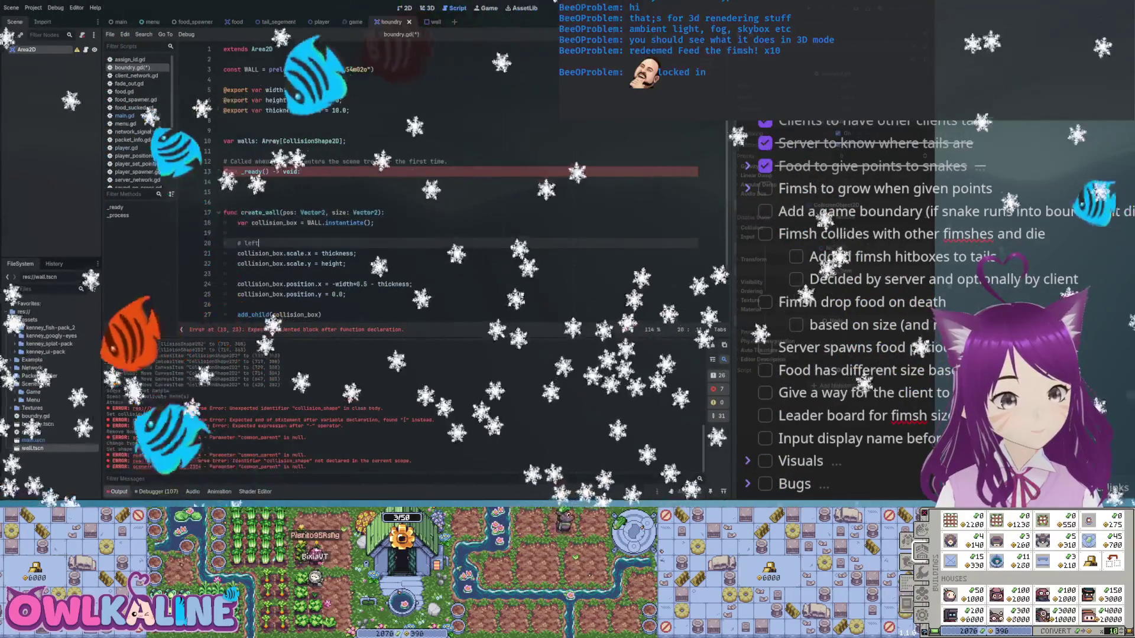
{"action": "left_click_drag", "start_coordinate": [346, 264], "coordinate": [333, 253]}
{"action": "key", "text": "BackSpace"}
{"action": "key", "text": "BackSpace"}
{"action": "key", "text": "BackSpace"}
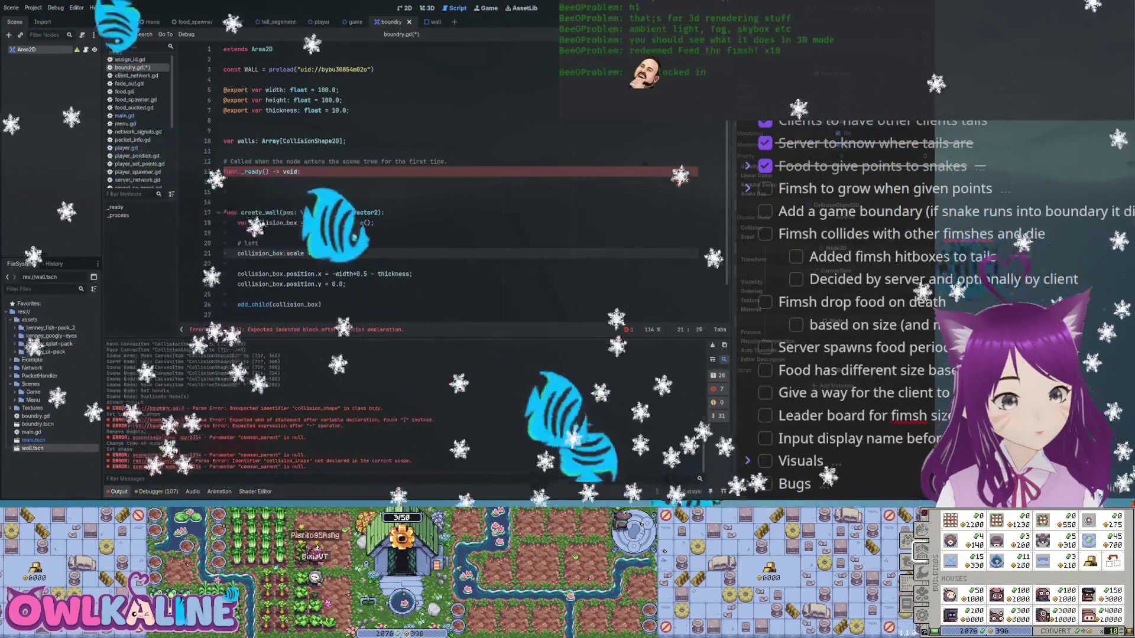
{"action": "type", "text": "= size"}
{"action": "left_click", "coordinate": [326, 274]}
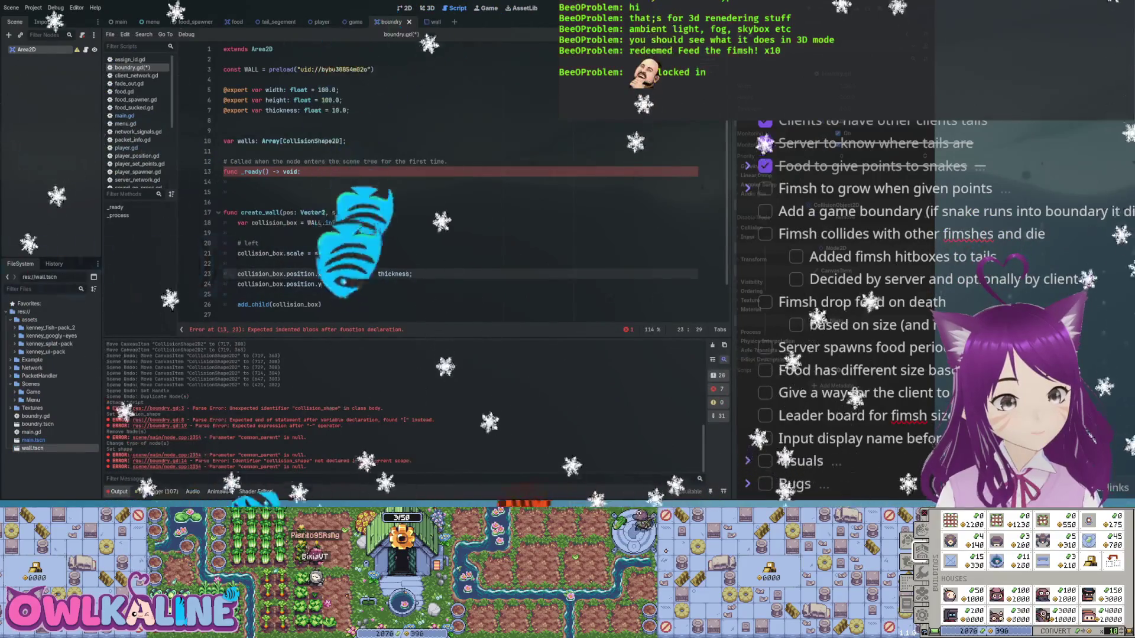
{"action": "key", "text": "shift+Down"}
{"action": "key", "text": "shift+End"}
{"action": "type", "text": "="}
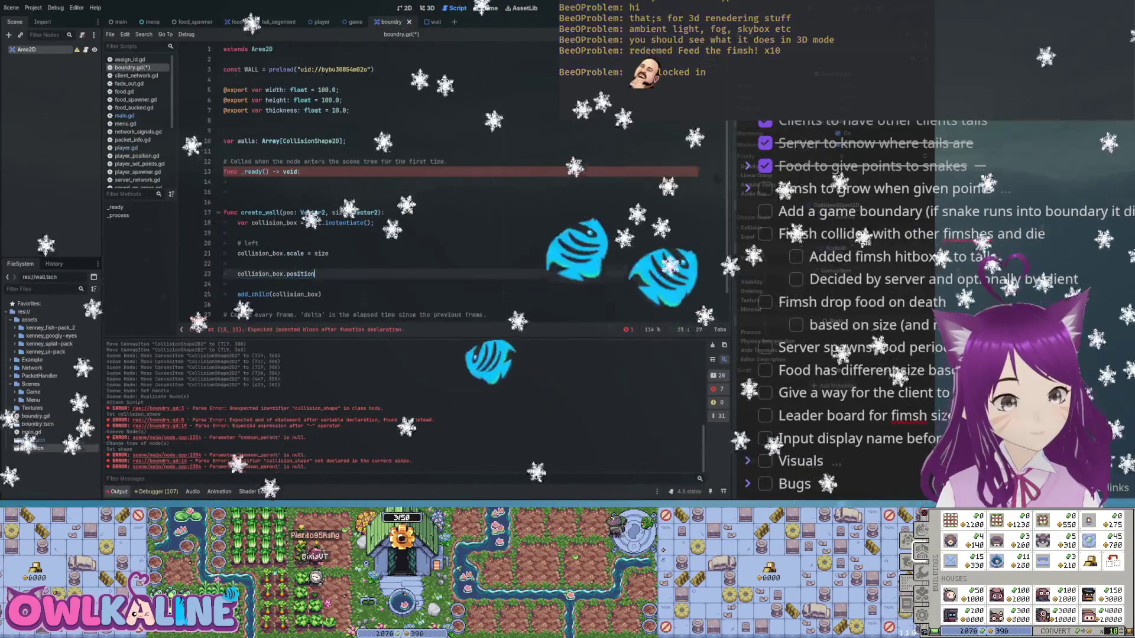
{"action": "type", "text": " p"}
{"action": "key", "text": "BackSpace"}
{"action": "key", "text": "BackSpace"}
{"action": "key", "text": "ctrl+s"}
{"action": "left_click", "coordinate": [329, 212]}
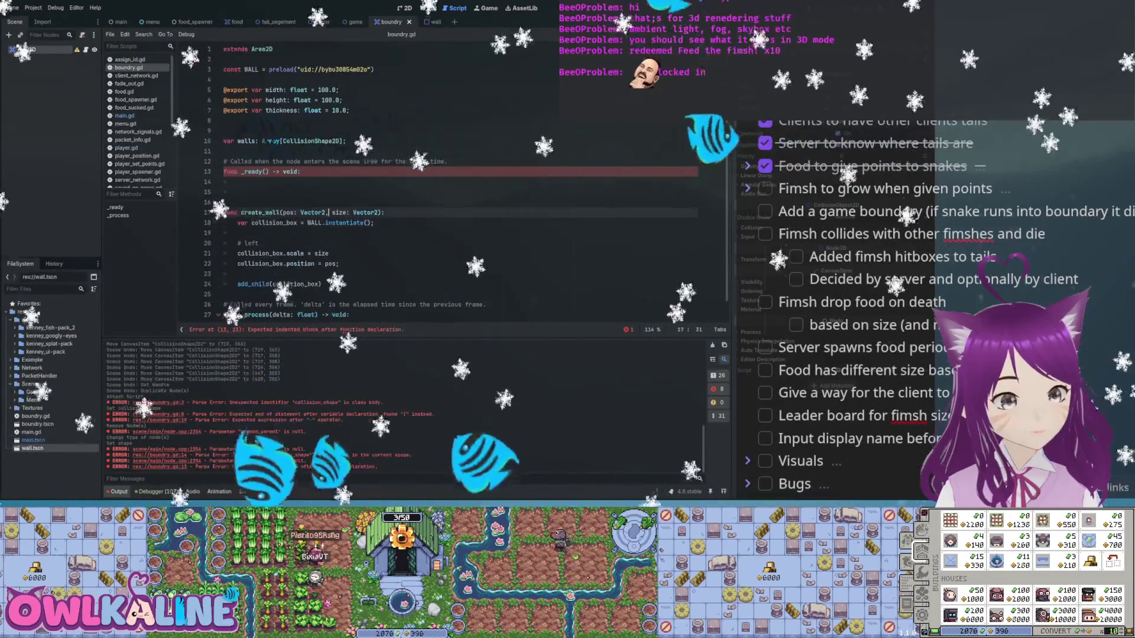
{"action": "type", "text": "create_wall(Vecto"}
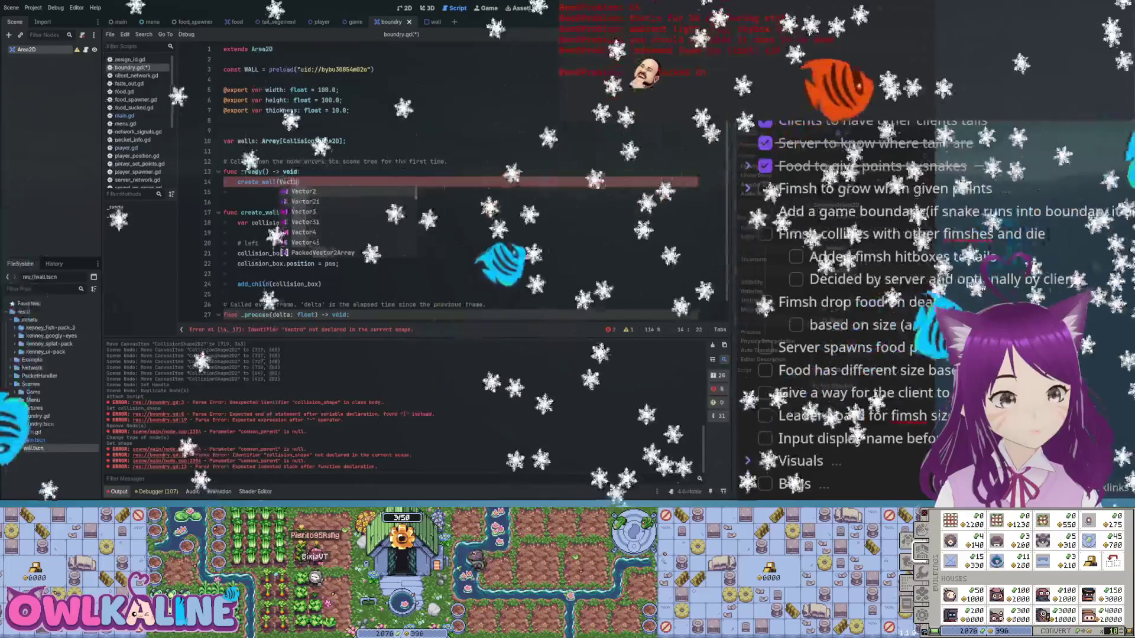
- Declare var left: float = -width*0.5-thickness and duplicate it into four lines above create_wall()
{"action": "key", "text": "BackSpace"}
{"action": "type", "text": "or2"}
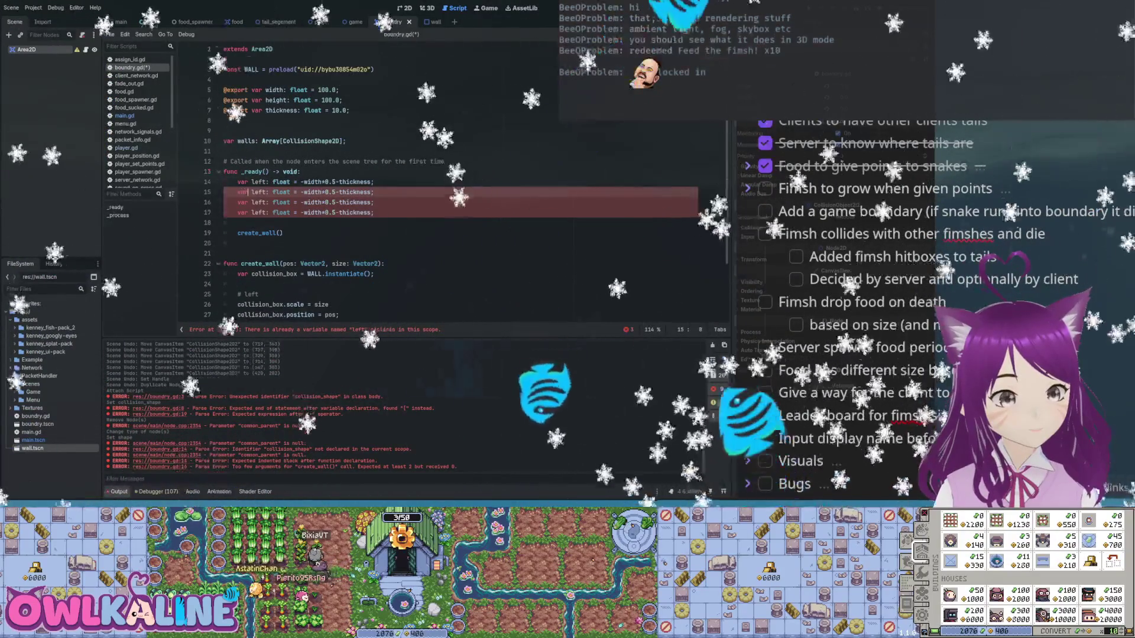
- Rename the second copy to right and make it width*0.5+thickness
{"action": "type", "text": "right"}
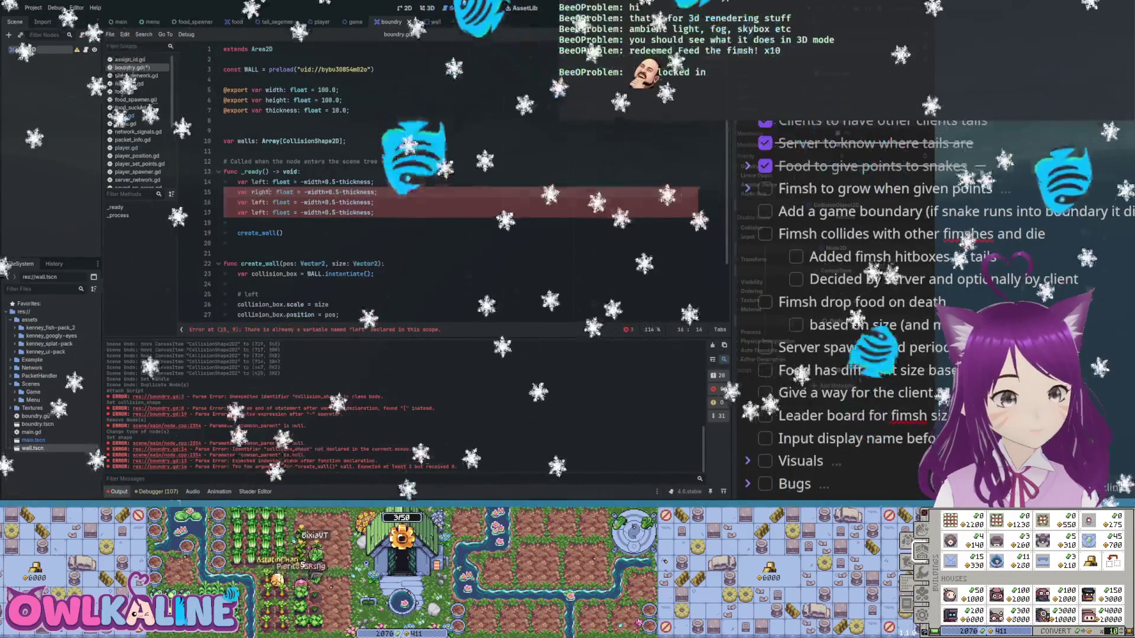
{"action": "double_click", "coordinate": [254, 202]}
{"action": "key", "text": "BackSpace"}
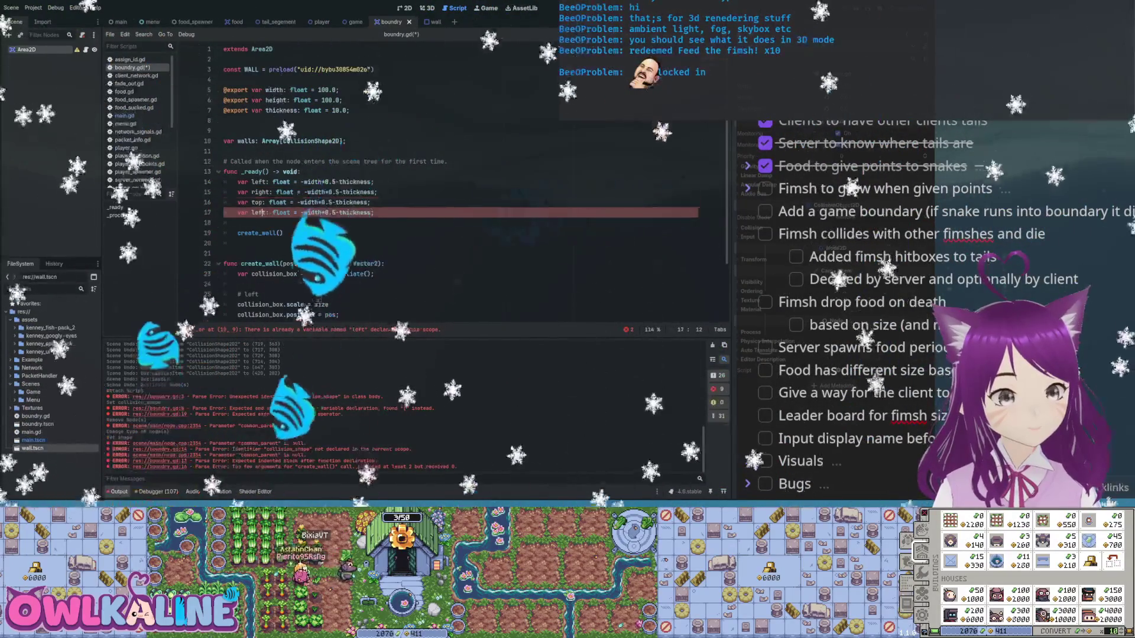
{"action": "type", "text": "bottom"}
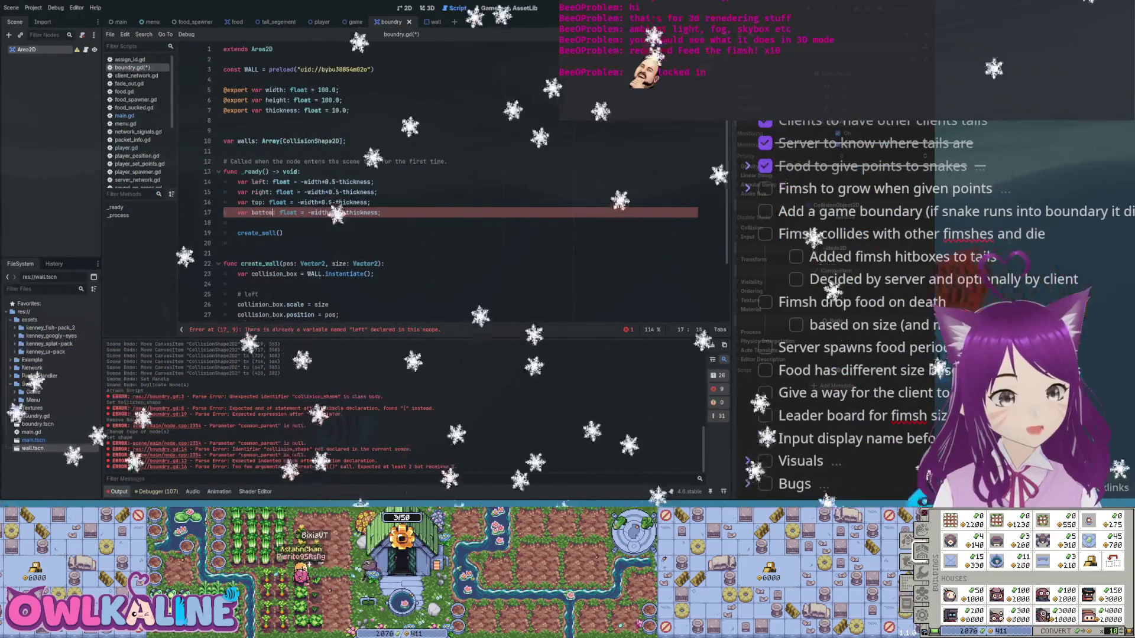
{"action": "left_click", "coordinate": [304, 192]}
{"action": "key", "text": "BackSpace"}
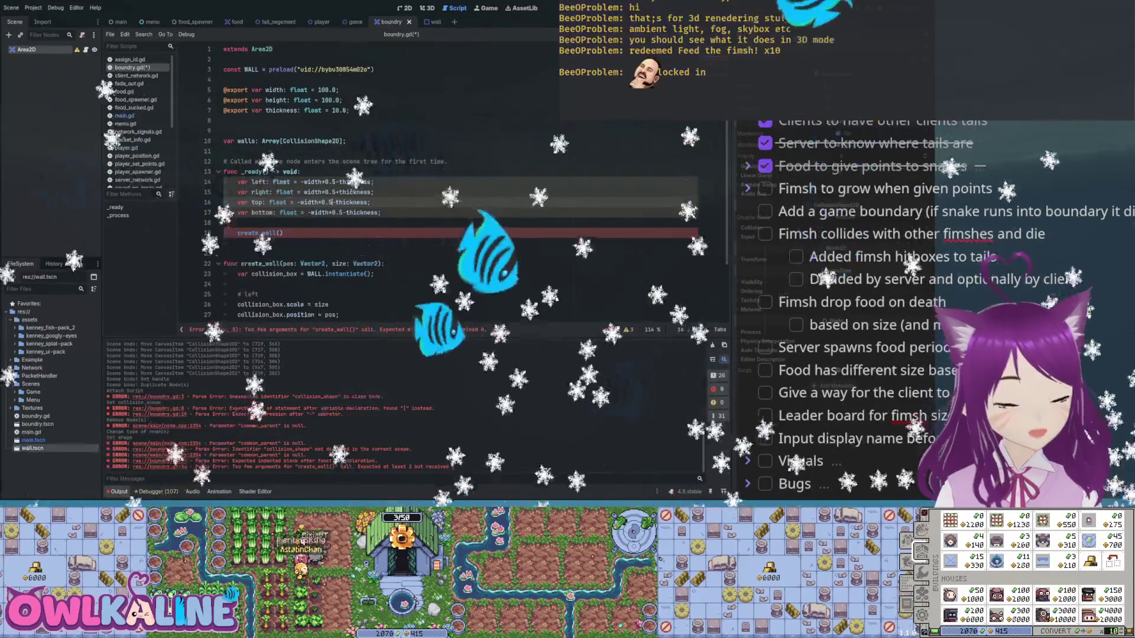
- Change top to height*0.5+thickness, make bottom use height, and save
{"action": "key", "text": "Delete"}
{"action": "key", "text": "Delete"}
{"action": "key", "text": "Delete"}
{"action": "type", "text": "eight"}
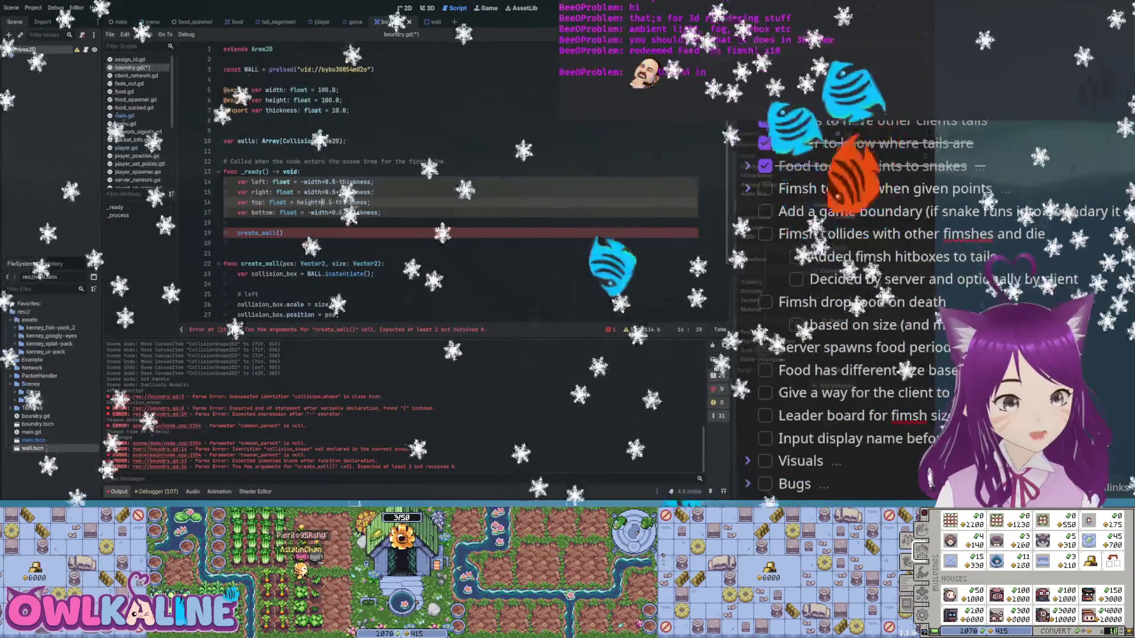
{"action": "key", "text": "BackSpace"}
{"action": "type", "text": "+"}
{"action": "left_click", "coordinate": [327, 212]}
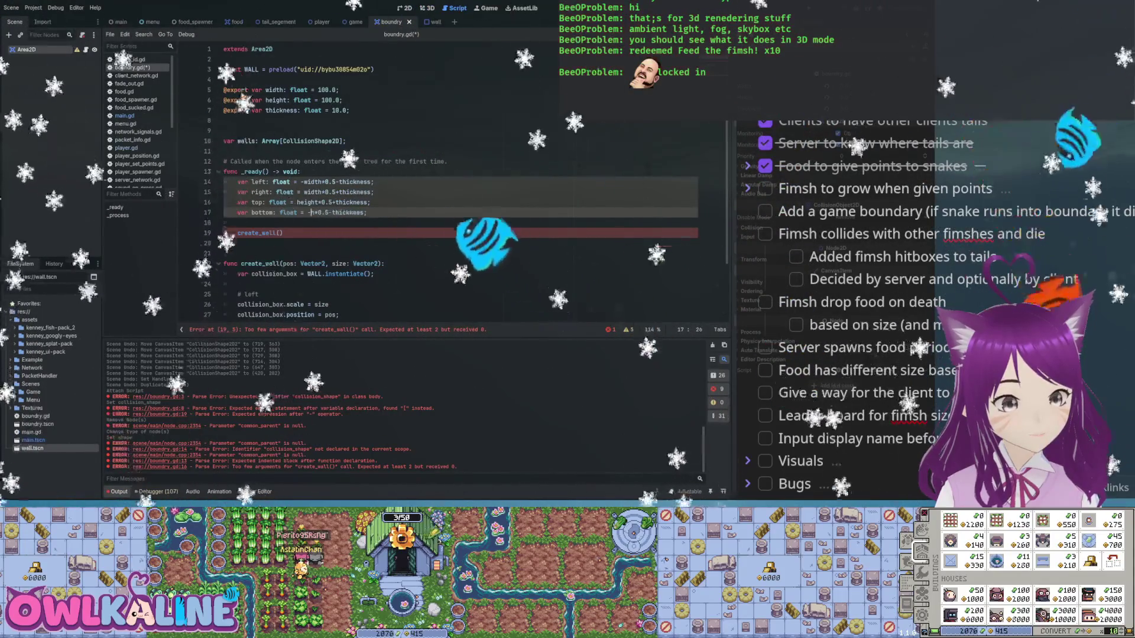
{"action": "type", "text": "-height"}
{"action": "key", "text": "Down"}
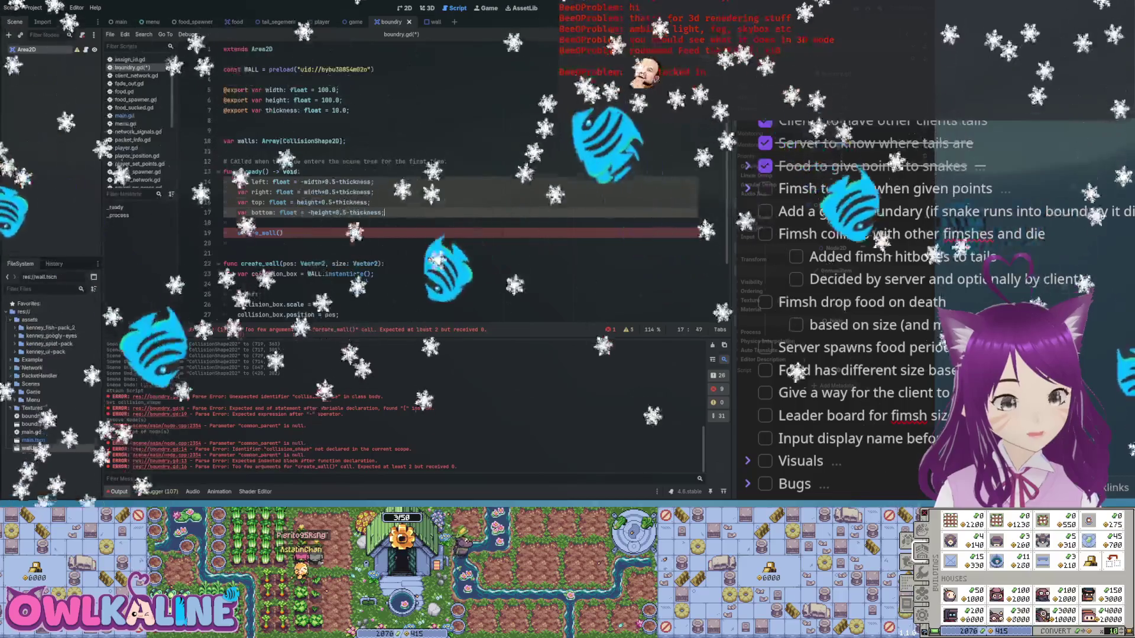
{"action": "key", "text": "ctrl+s"}
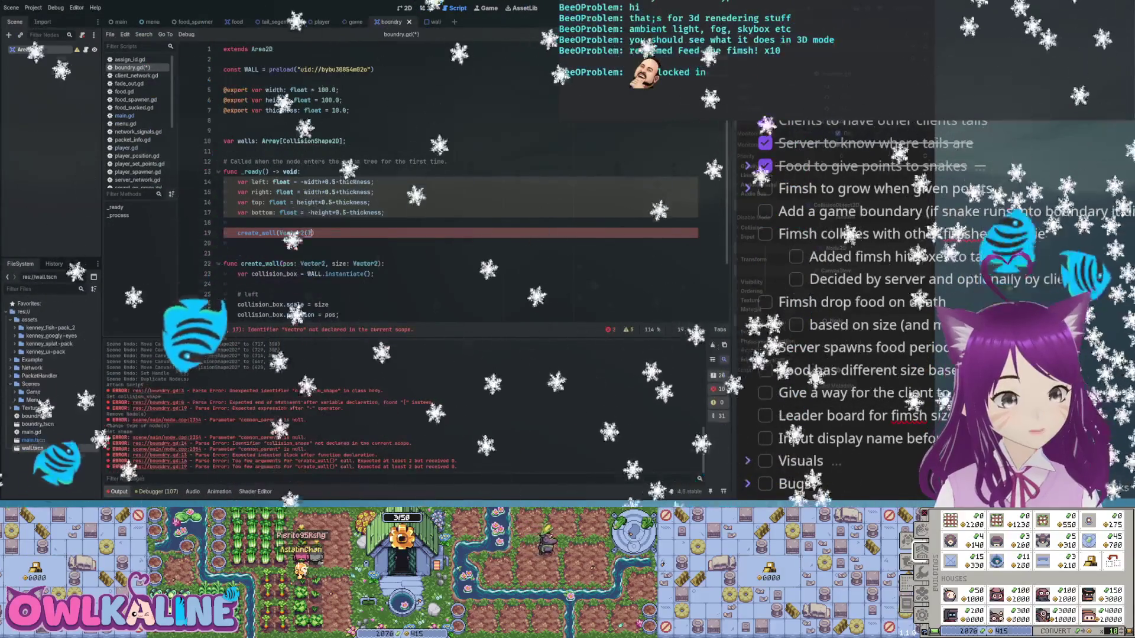
- Add '# left' with create_wall(Vector2(left, 0.0), Vector2(thickness, height)) and save
{"action": "type", "text": "# left"}
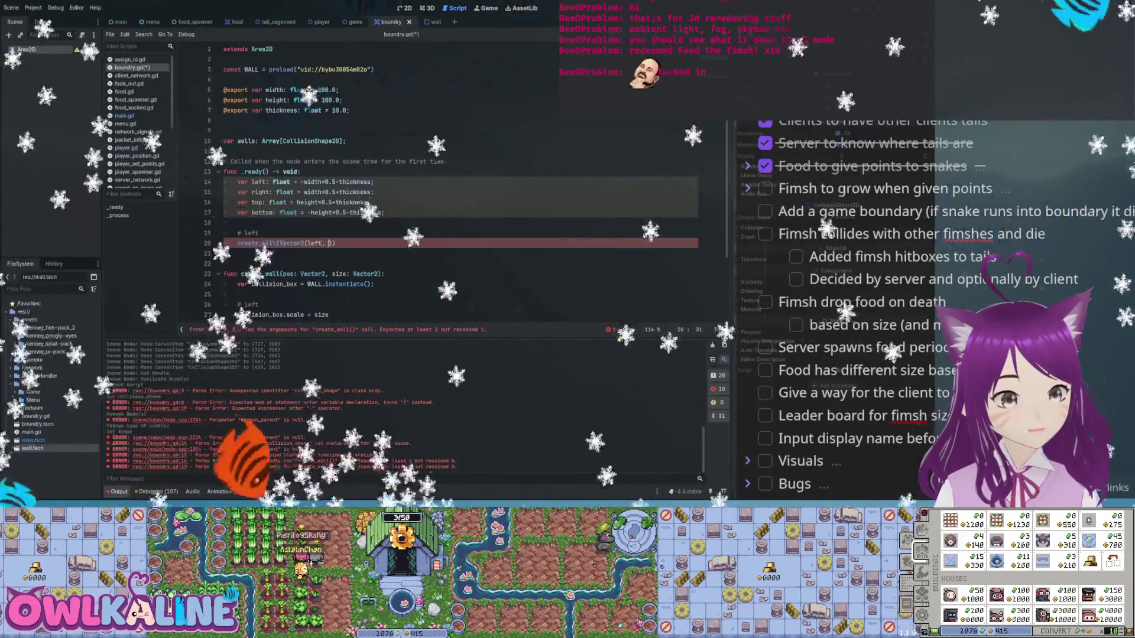
{"action": "type", "text": "ector2("}
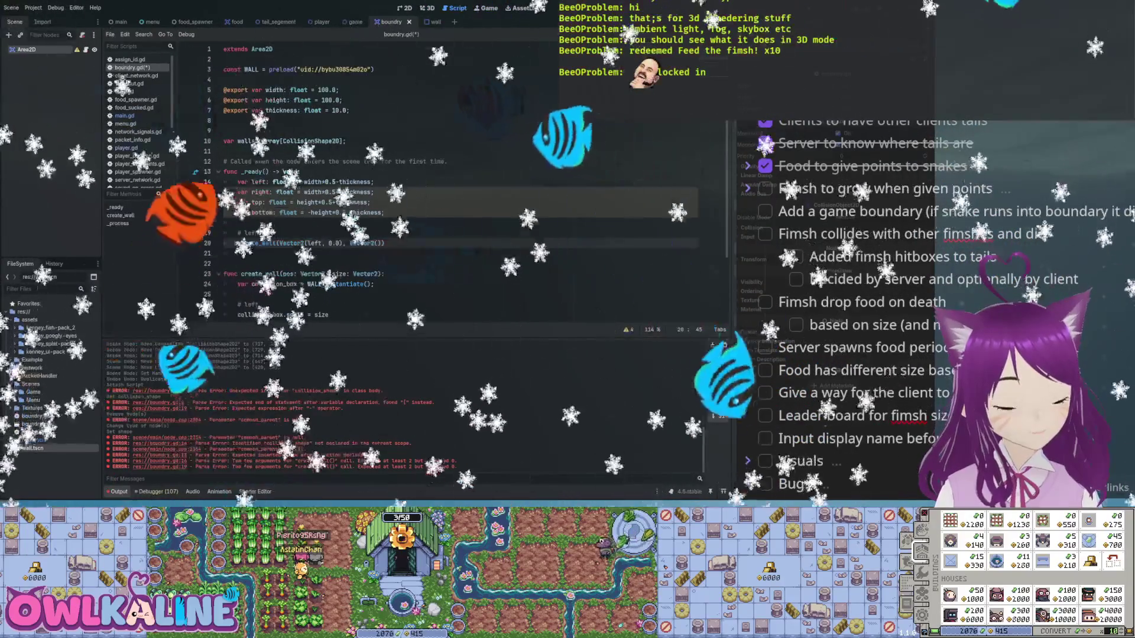
{"action": "type", "text": "th"}
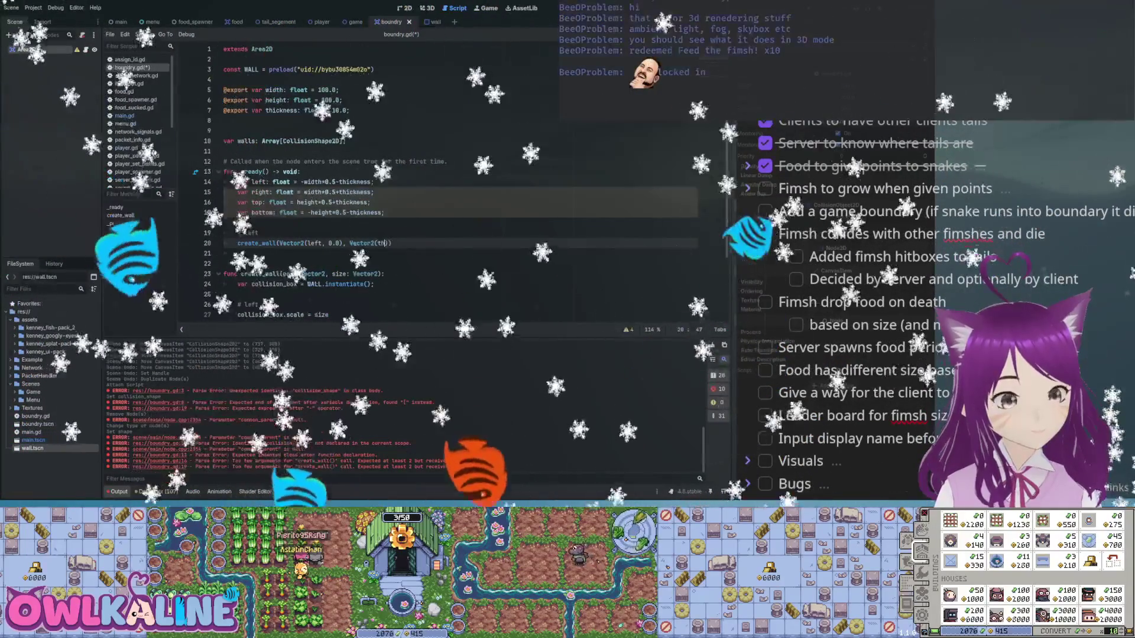
{"action": "type", "text": "height"}
{"action": "key", "text": "End"}
{"action": "key", "text": "ctrl+s"}
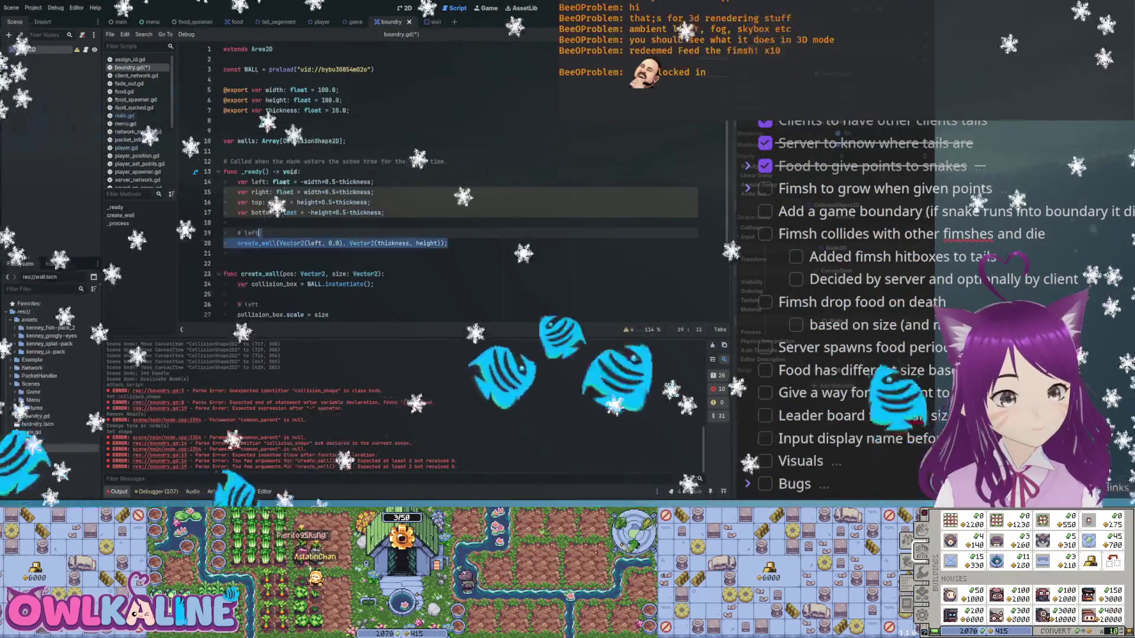
- Paste copies of the left call, relabel one 'top', and position the second wall at right
{"action": "left_click", "coordinate": [237, 242]}
{"action": "type", "text": "# Left \tcreate_wall(Vector2(left, 0.0), Vector2(thickness, height))"}
{"action": "left_click", "coordinate": [250, 254]}
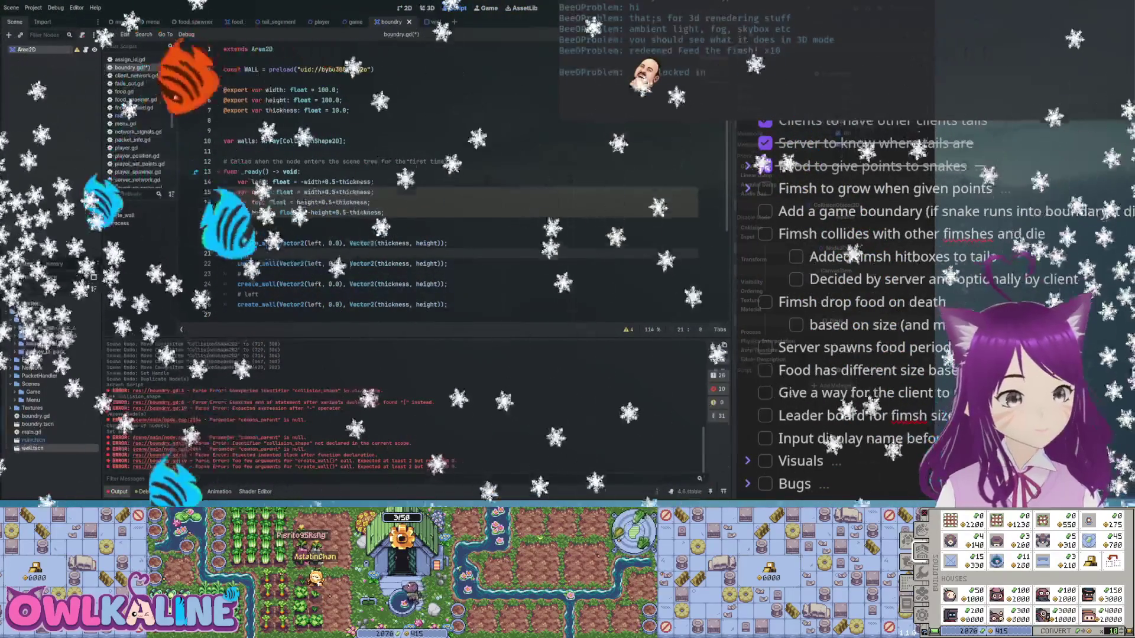
{"action": "key", "text": "BackSpace"}
{"action": "key", "text": "BackSpace"}
{"action": "type", "text": "top"}
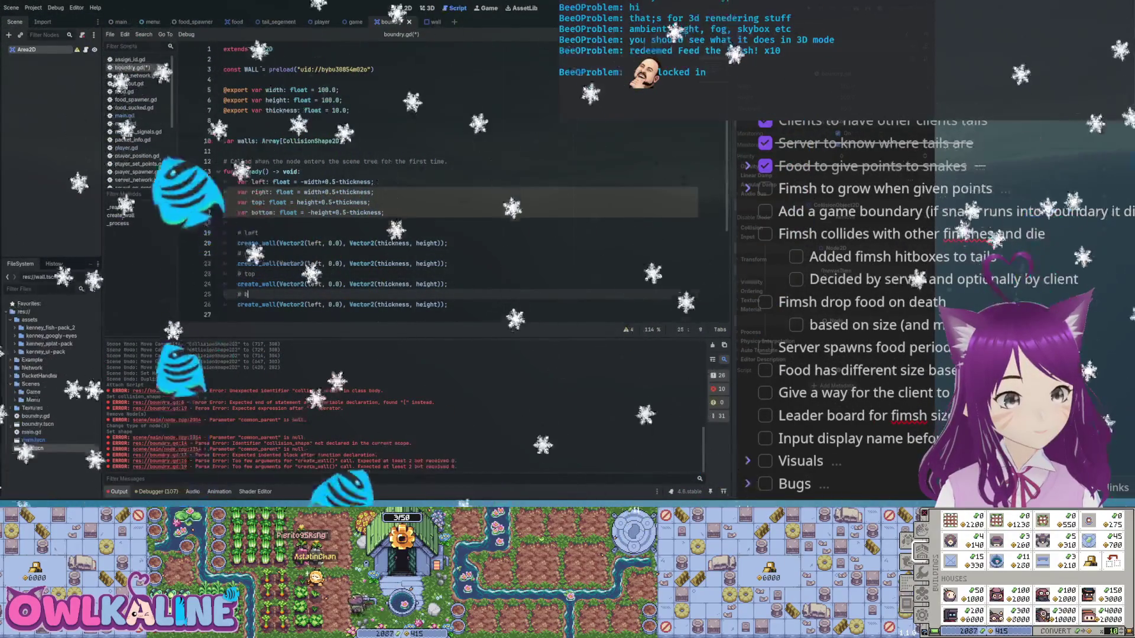
{"action": "type", "text": "bottom"}
{"action": "double_click", "coordinate": [301, 264]}
{"action": "type", "text": "right"}
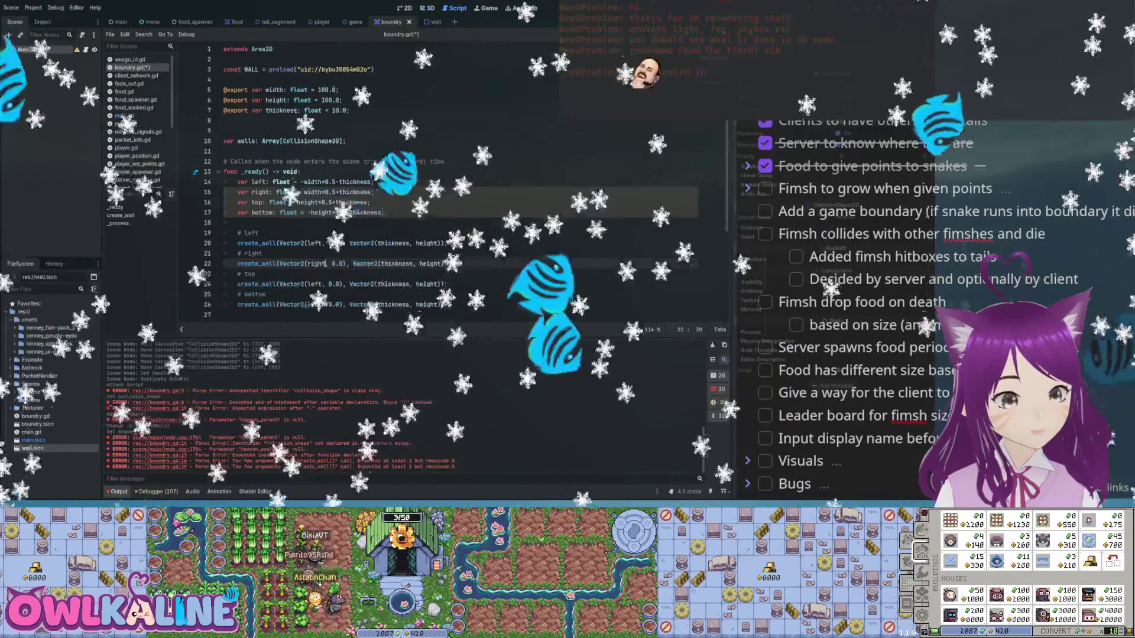
{"action": "key", "text": "ctrl+s"}
- Edit the top wall call's position arguments and swap its size from thickness to width
{"action": "double_click", "coordinate": [290, 284]}
{"action": "type", "text": "l."}
{"action": "key", "text": "Right"}
{"action": "key", "text": "Delete"}
{"action": "key", "text": "Delete"}
{"action": "left_click", "coordinate": [379, 285]}
{"action": "key", "text": "Delete"}
{"action": "key", "text": "Delete"}
{"action": "key", "text": "Delete"}
{"action": "type", "text": "idth"}
{"action": "key", "text": "Right"}
{"action": "key", "text": "Right"}
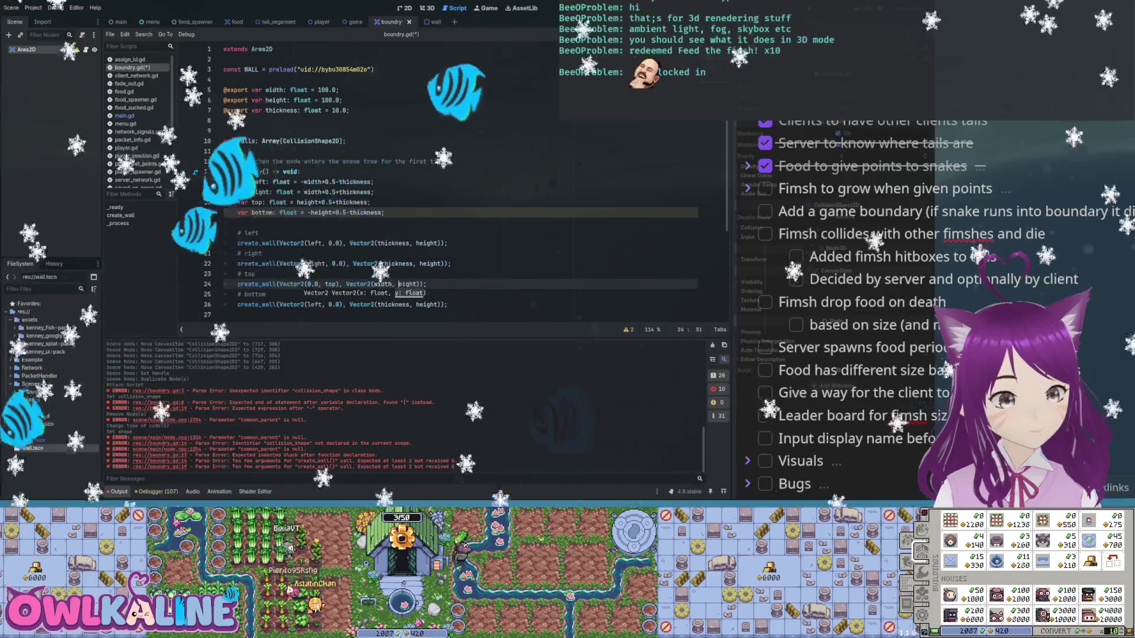
- Give the bottom wall call a 0.0 position argument and start replacing its size
{"action": "left_click", "coordinate": [240, 304]}
{"action": "left_click", "coordinate": [309, 304]}
{"action": "key", "text": "Delete"}
{"action": "key", "text": "Delete"}
{"action": "key", "text": "Delete"}
{"action": "key", "text": "Delete"}
{"action": "key", "text": "Delete"}
{"action": "type", "text": "0.0,"}
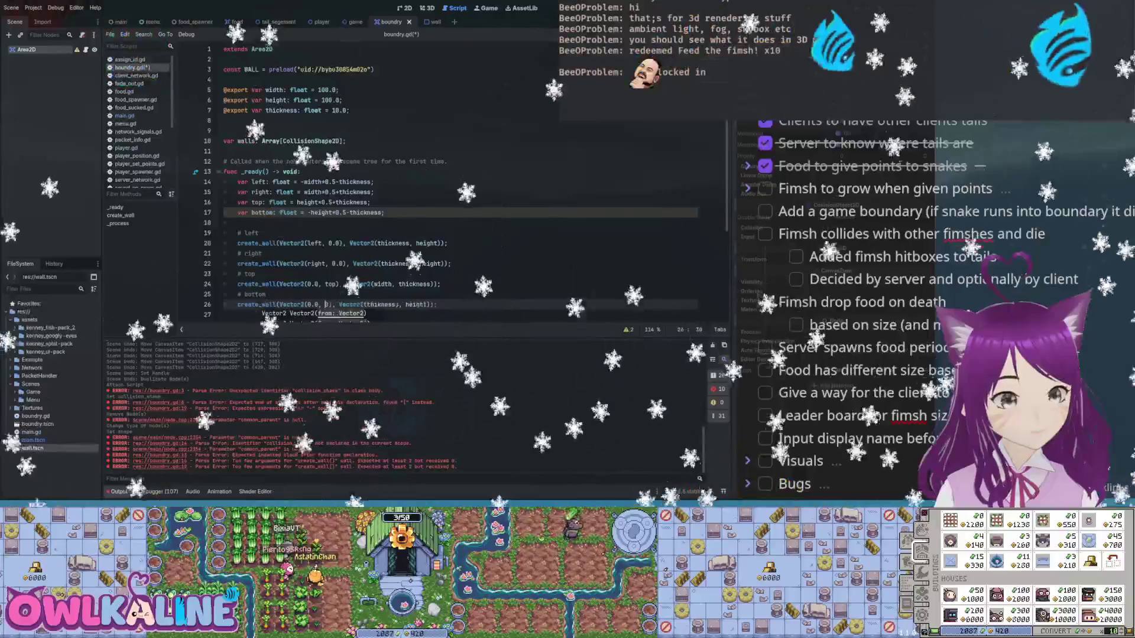
{"action": "left_click", "coordinate": [385, 304]}
{"action": "key", "text": "Delete"}
{"action": "key", "text": "Delete"}
{"action": "key", "text": "Delete"}
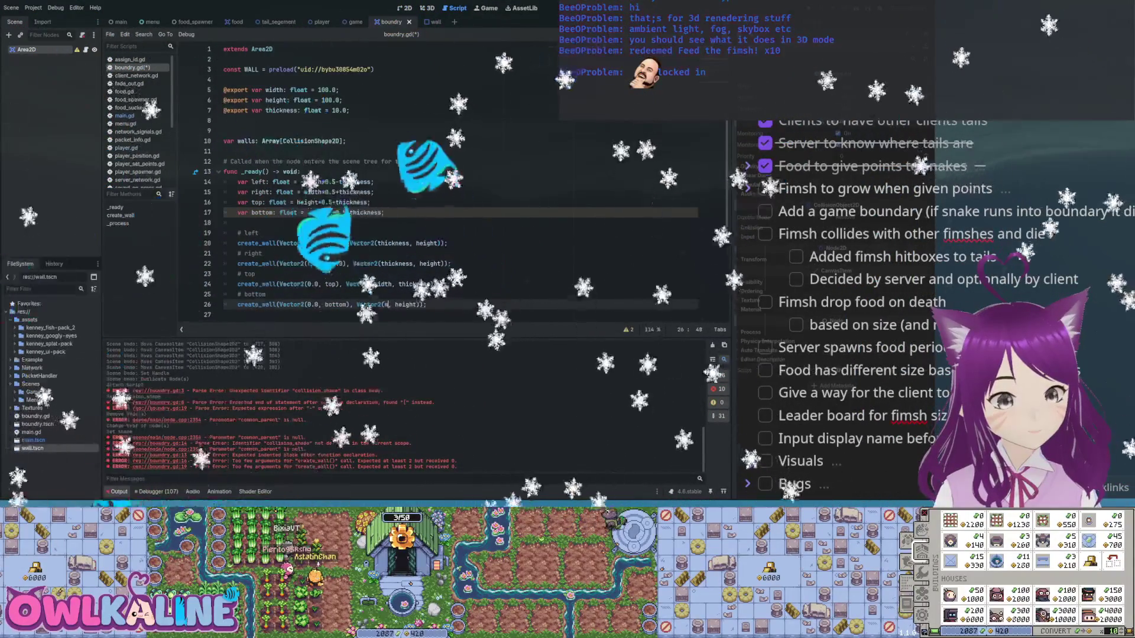
{"action": "type", "text": "h"}
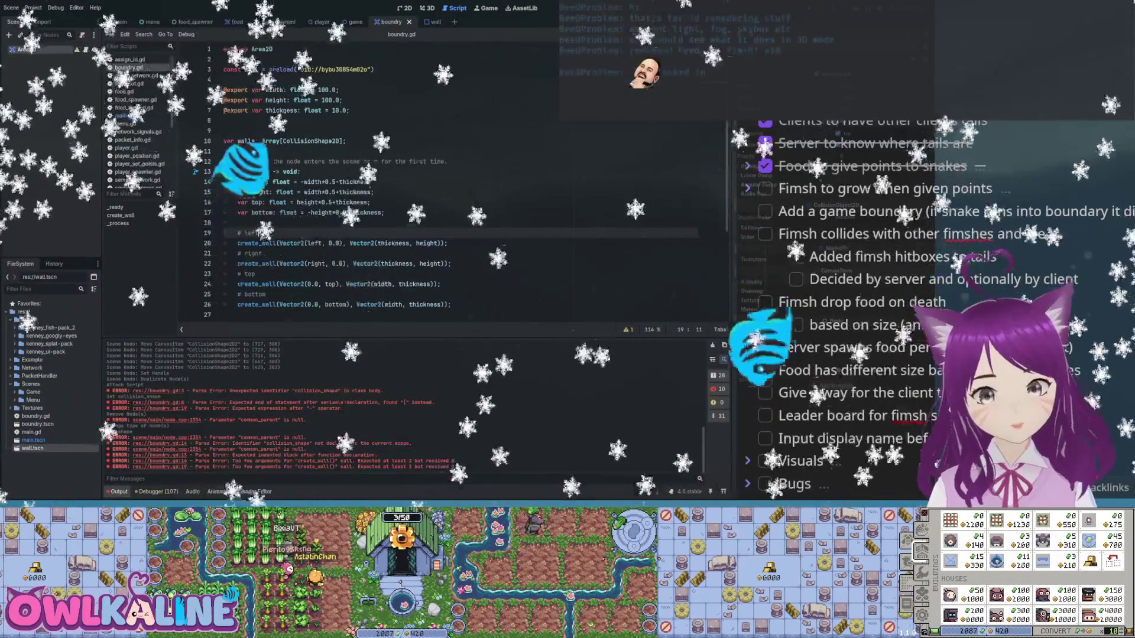
- Scroll back to the top of boundry.gd, just after the WALL preload line
{"action": "scroll", "coordinate": [414, 177], "scroll_direction": "up", "scroll_amount": 5}
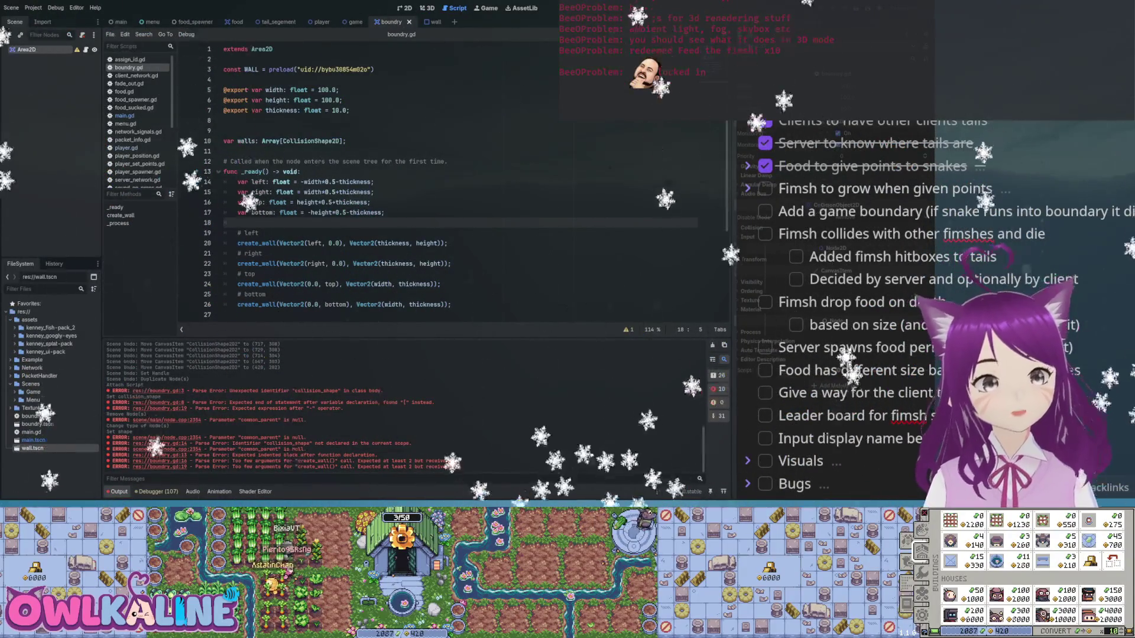
{"action": "left_click", "coordinate": [378, 69]}
{"action": "type", "text": ";"}
{"action": "key", "text": "Return"}
{"action": "key", "text": "Return"}
{"action": "type", "text": "@export var texture: T"}
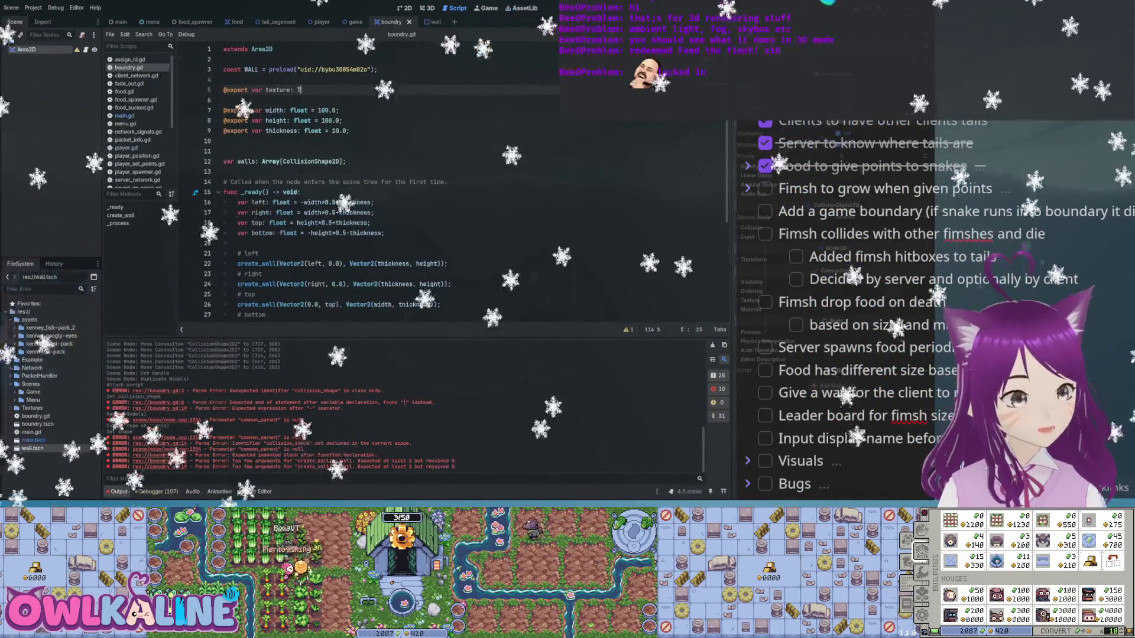
{"action": "type", "text": "extu"}
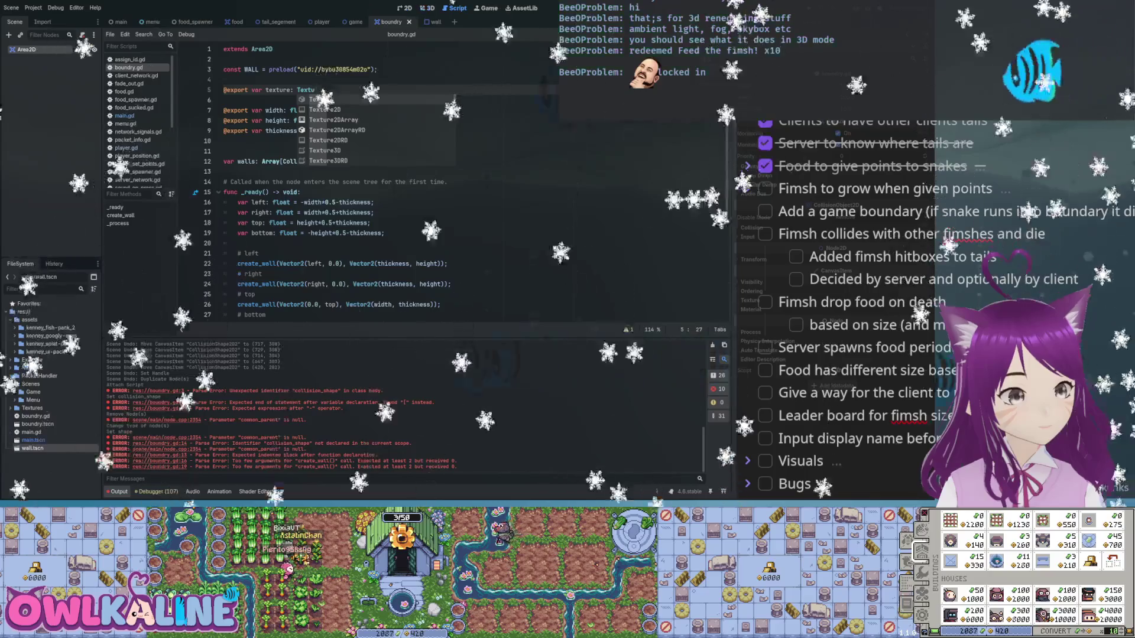
{"action": "key", "text": "Down"}
{"action": "key", "text": "Return"}
{"action": "type", "text": ";"}
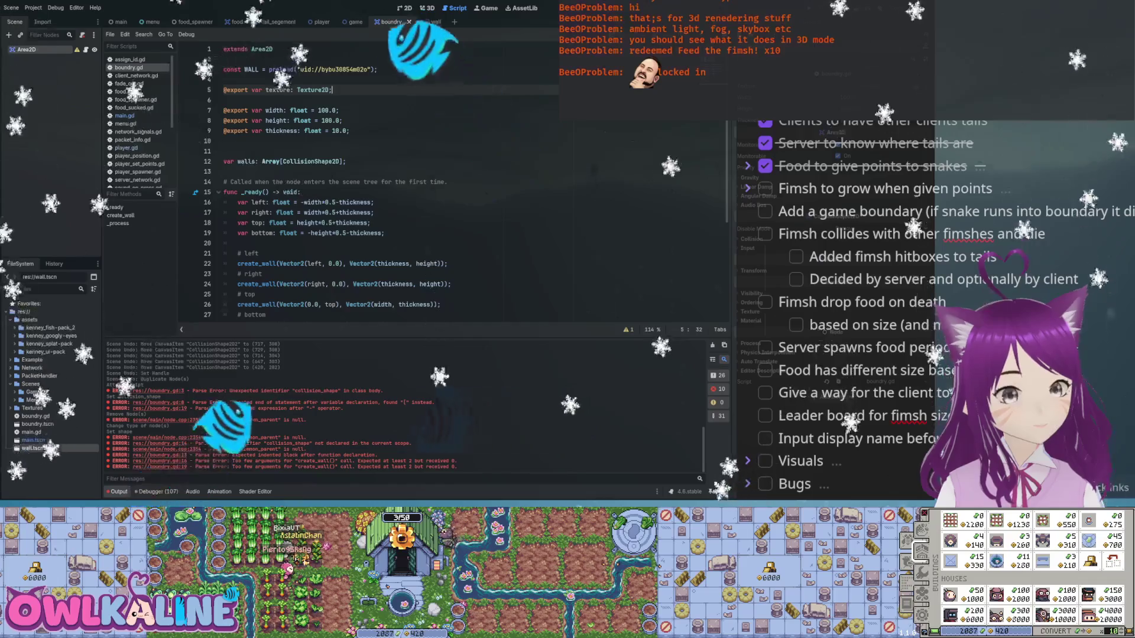
{"action": "key", "text": "ctrl+s"}
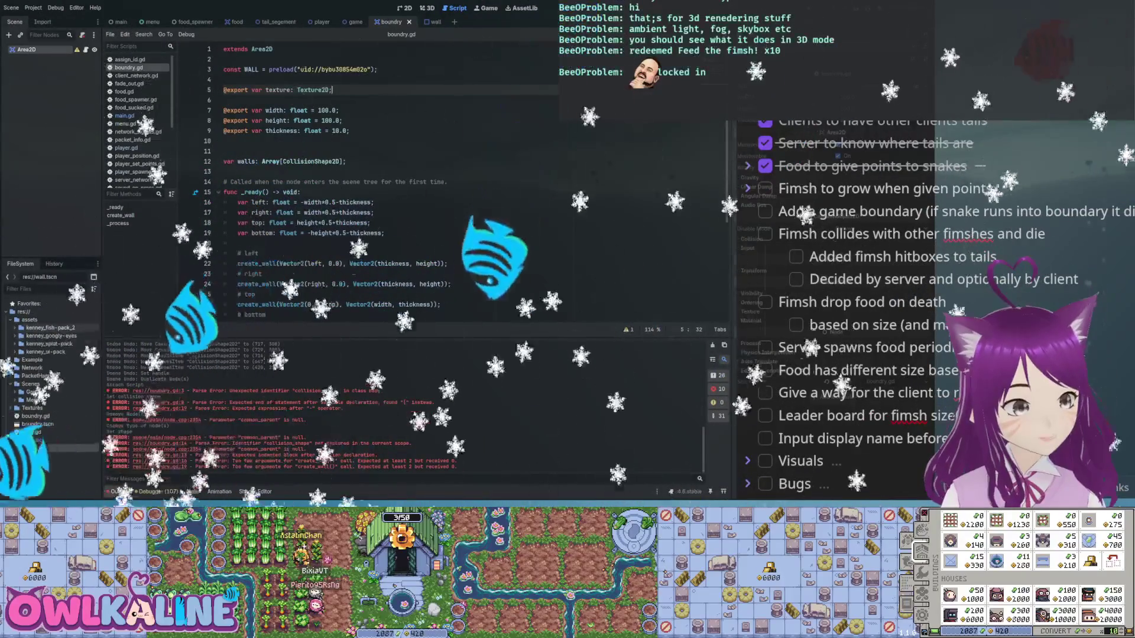
- Assign a kenney_fish-pack_2 PNG to the Texture slot and save
{"action": "left_click", "coordinate": [15, 327]}
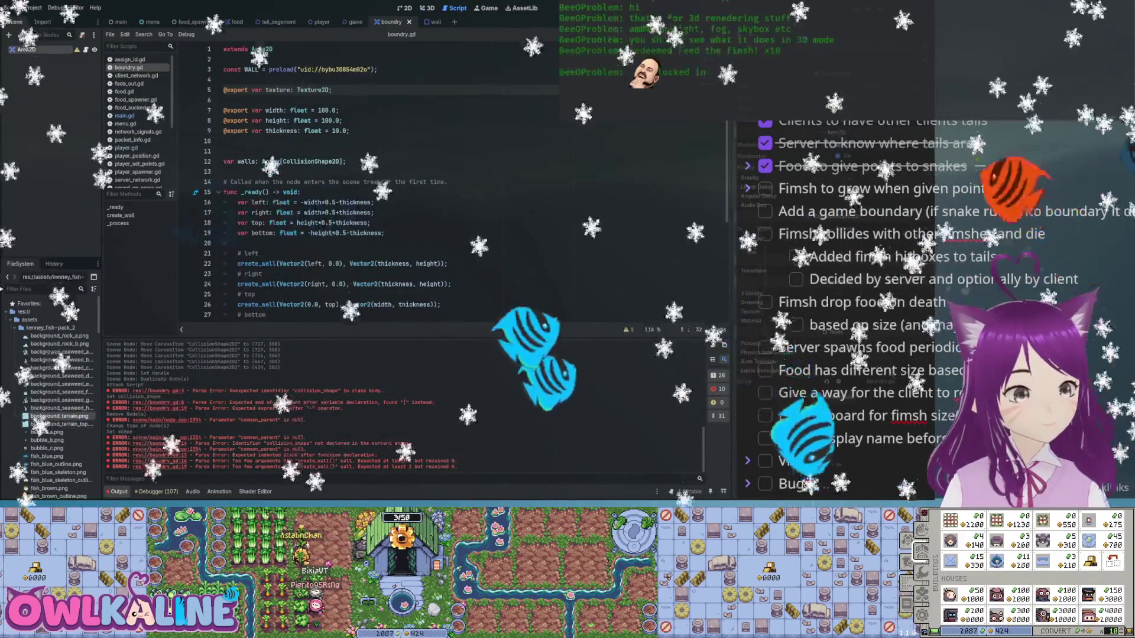
{"action": "left_click_drag", "start_coordinate": [59, 416], "coordinate": [840, 89]}
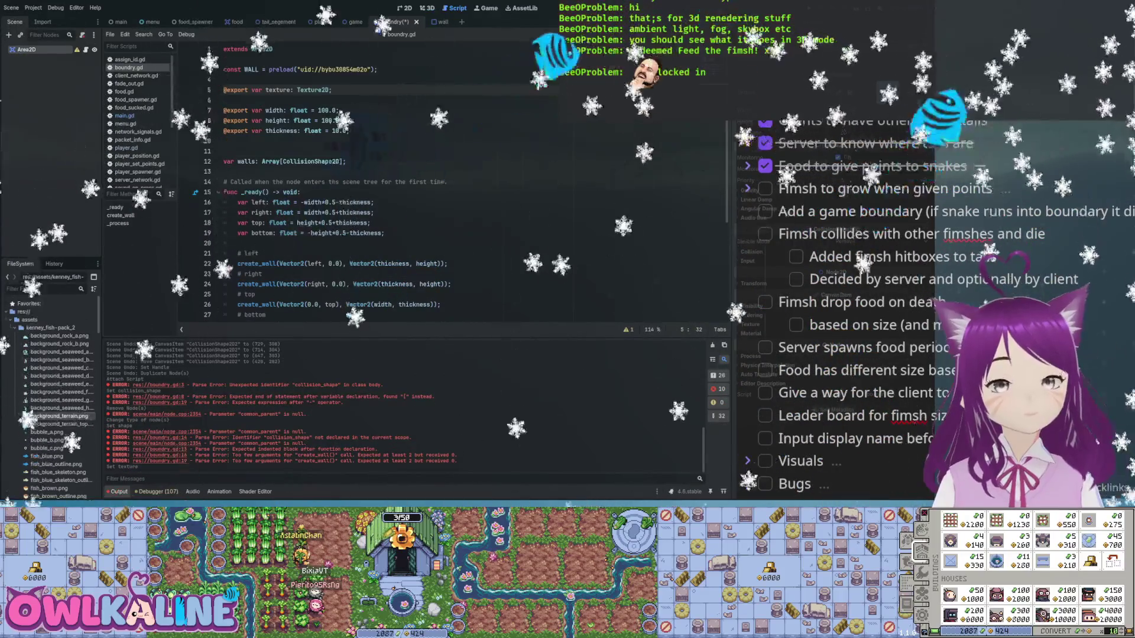
{"action": "left_click", "coordinate": [314, 89]}
{"action": "key", "text": "ctrl+s"}
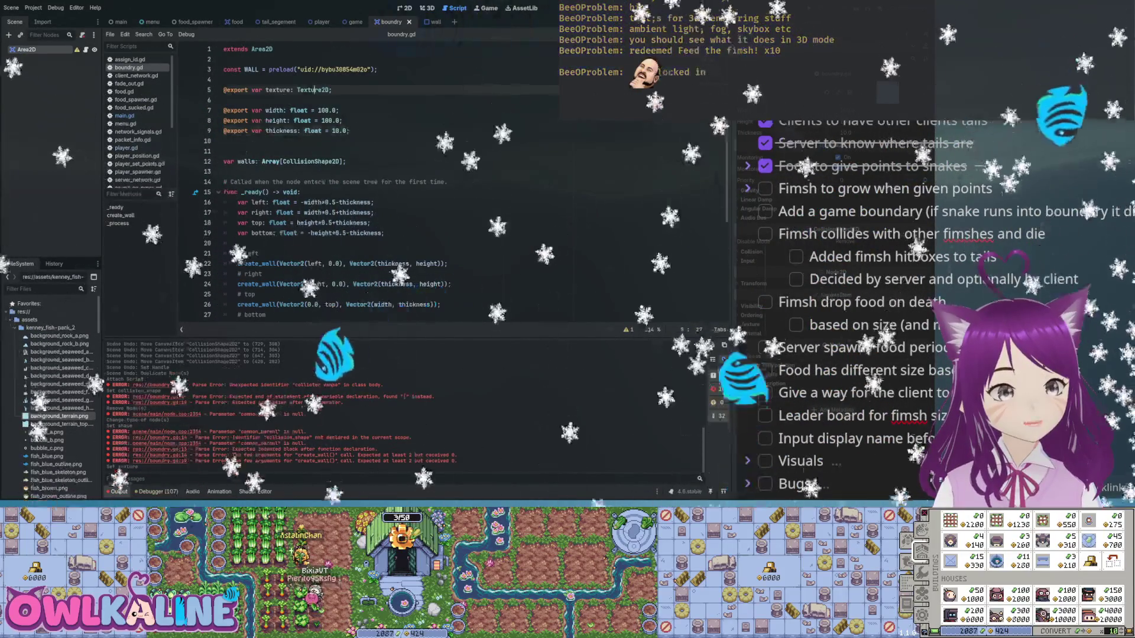
{"action": "scroll", "coordinate": [414, 177], "scroll_direction": "down", "scroll_amount": 2}
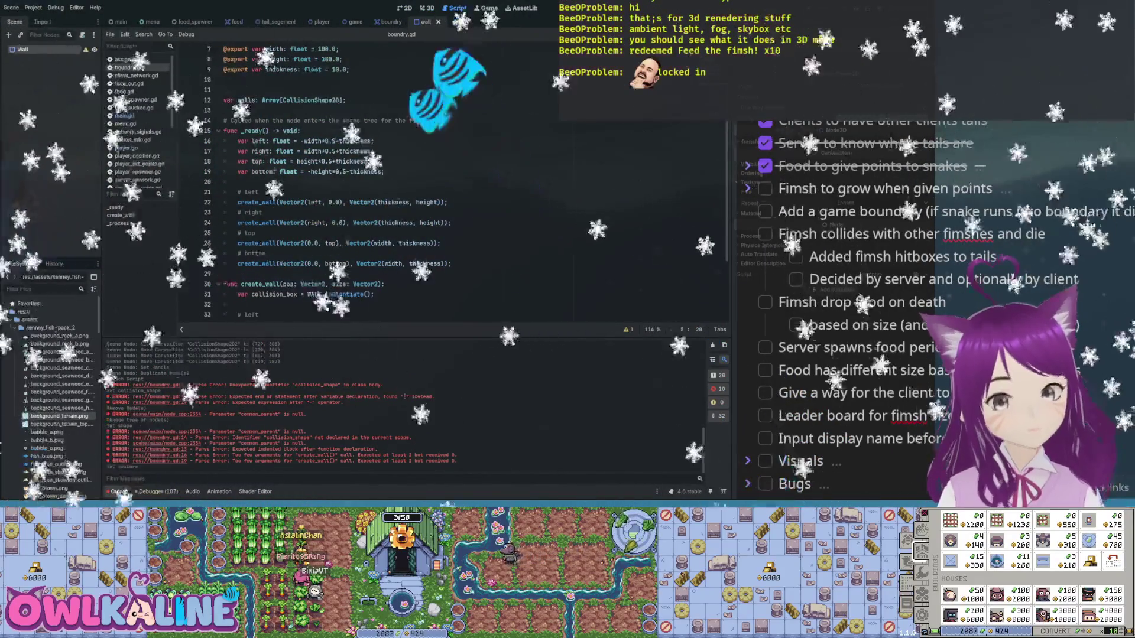
- Move from the boundry scene to the wall scene, after the wall instantiation
{"action": "key", "text": "ctrl+shift+Tab"}
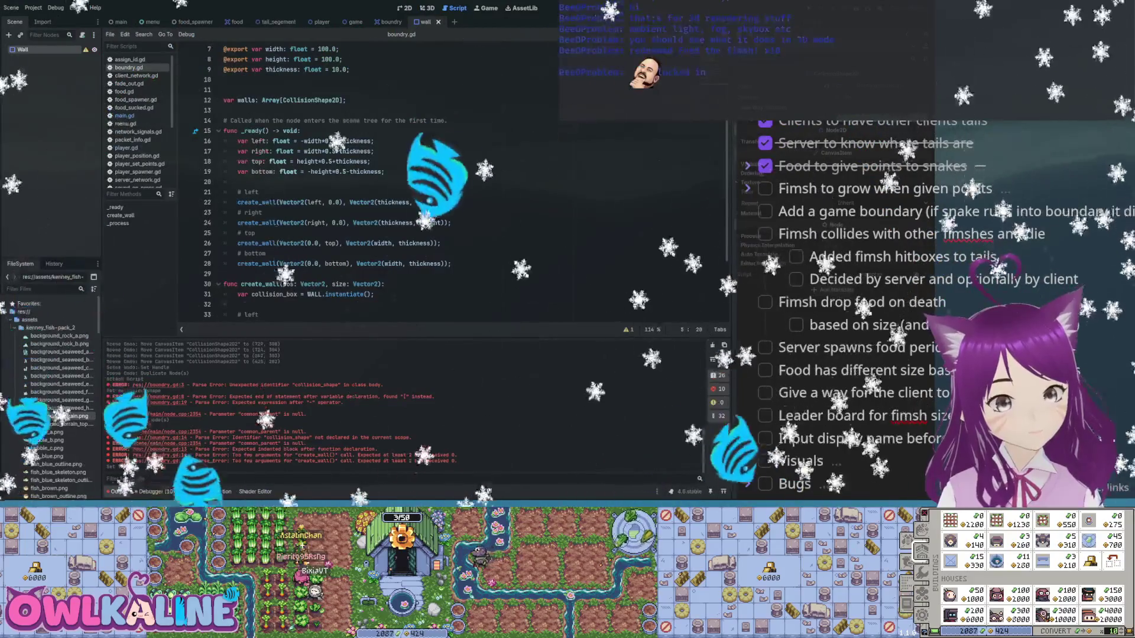
{"action": "scroll", "coordinate": [414, 177], "scroll_direction": "down", "scroll_amount": 3}
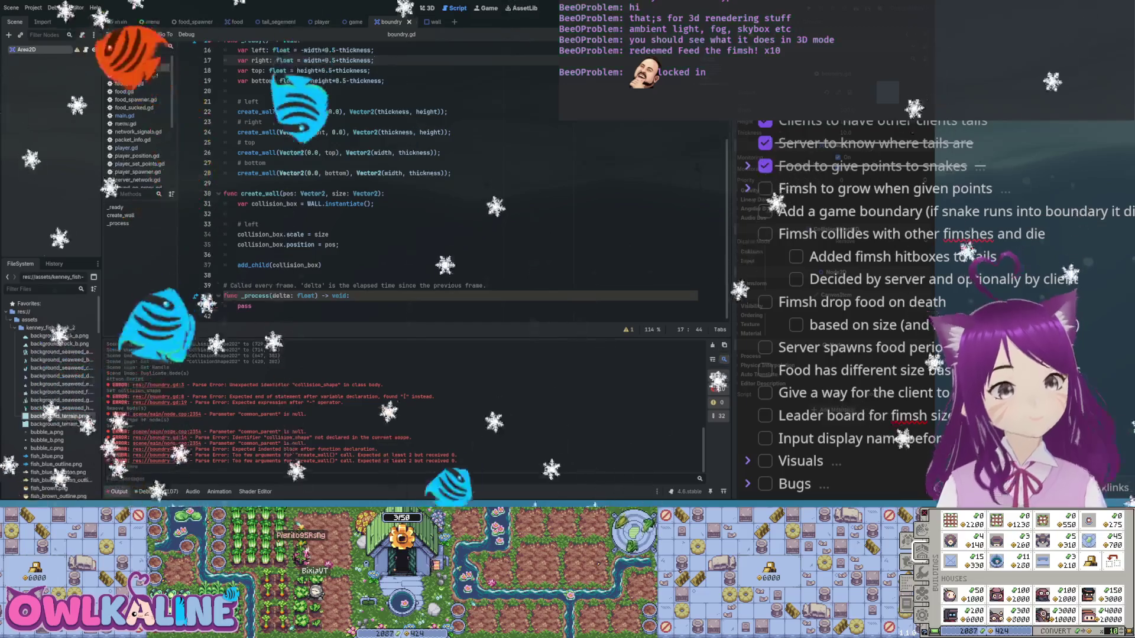
{"action": "key", "text": "ctrl+Tab"}
{"action": "left_click", "coordinate": [374, 203]}
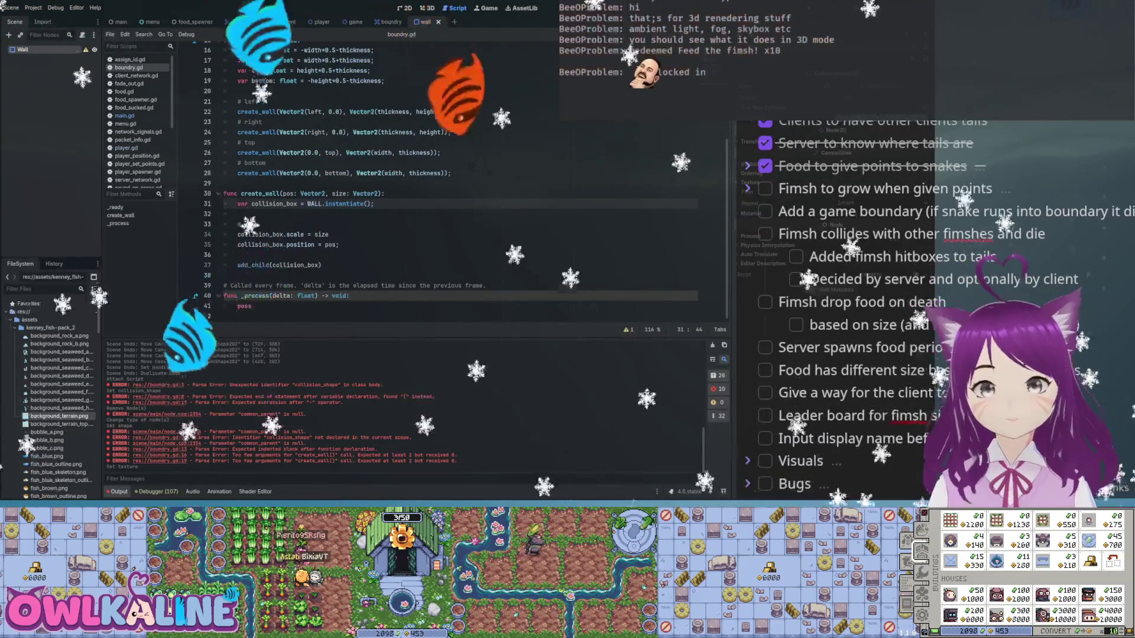
- Run the project with F5 to get fresh server-connection and player-spawn log messages
{"action": "key", "text": "F5"}
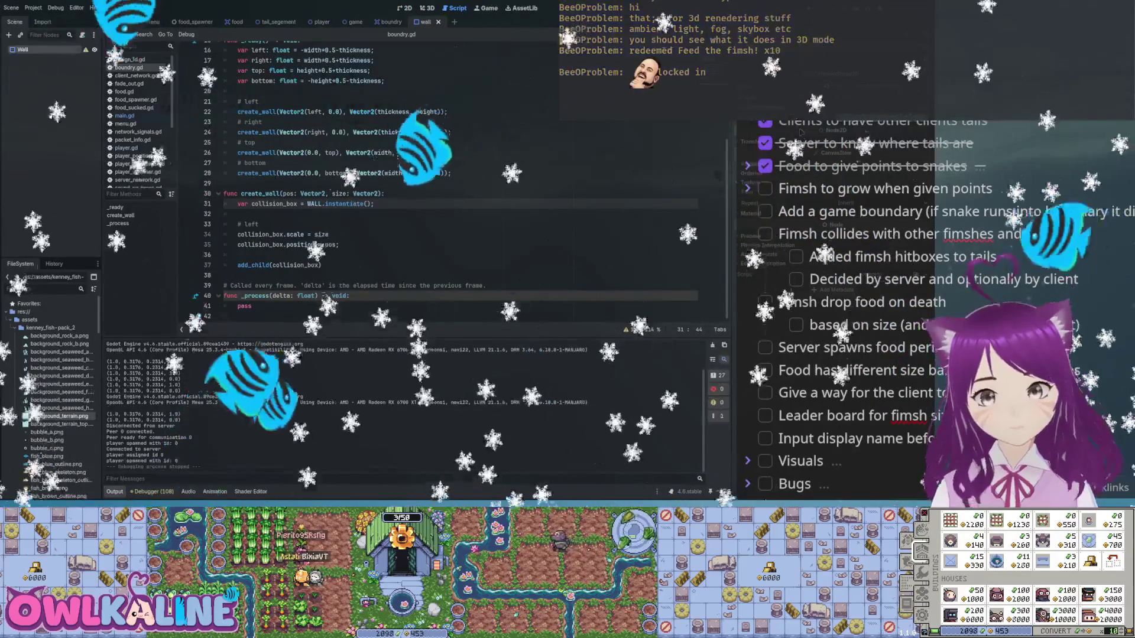
- Leave the script editor and show the wall scene in the 2D viewport
{"action": "left_click", "coordinate": [334, 204]}
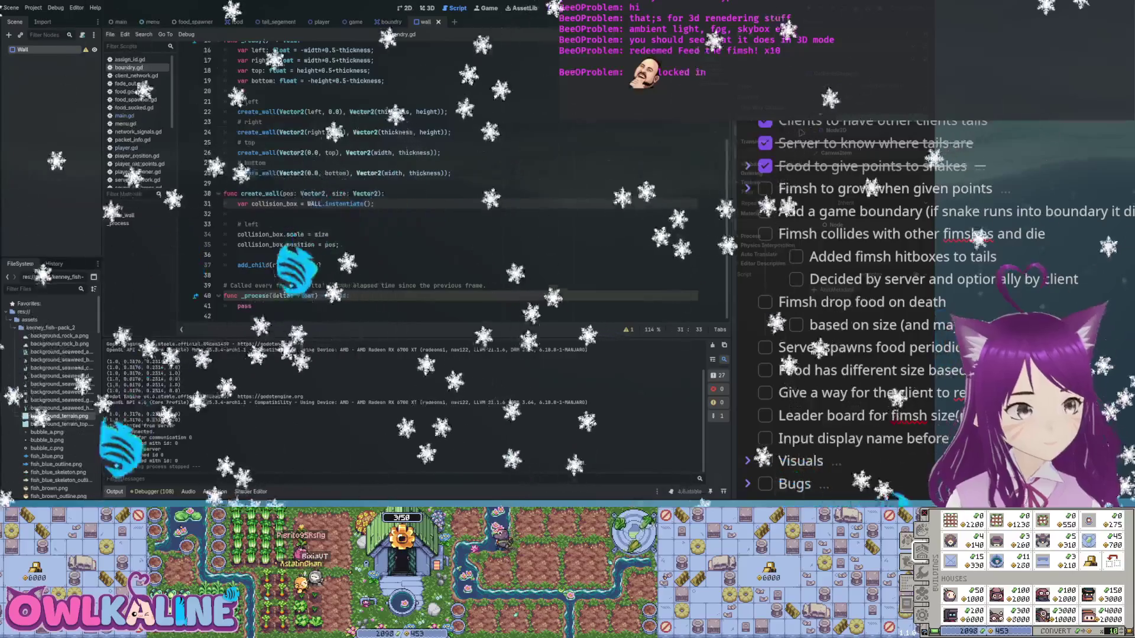
{"action": "key", "text": "ctrl+F1"}
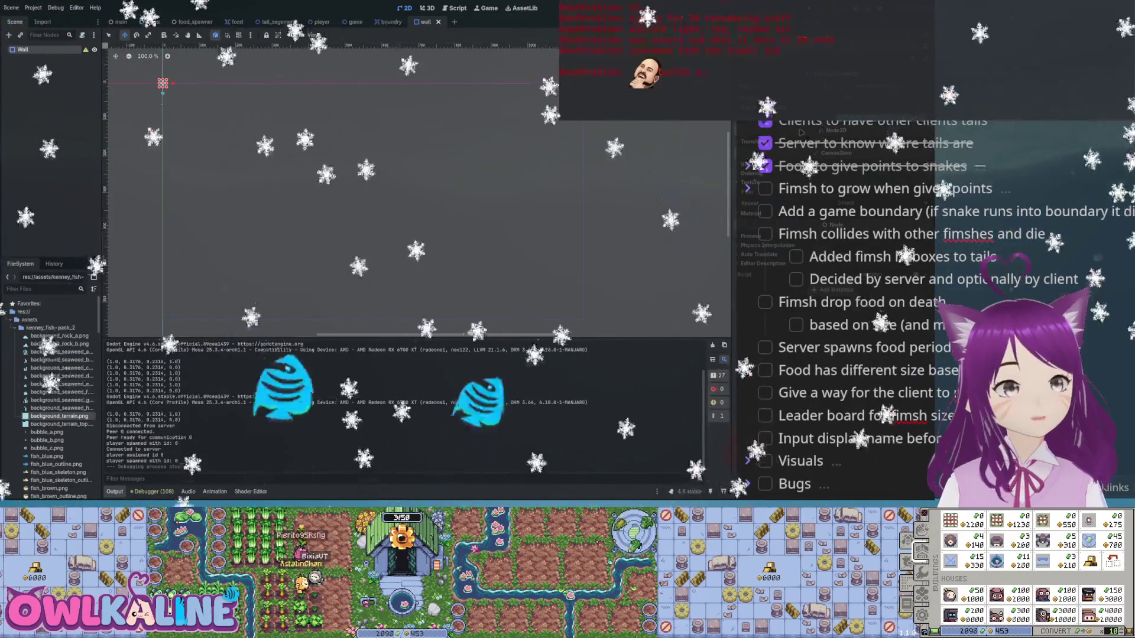
- Cycle the scene tabs through player, wall and boundry, ending on the wall scene
{"action": "key", "text": "ctrl+Tab"}
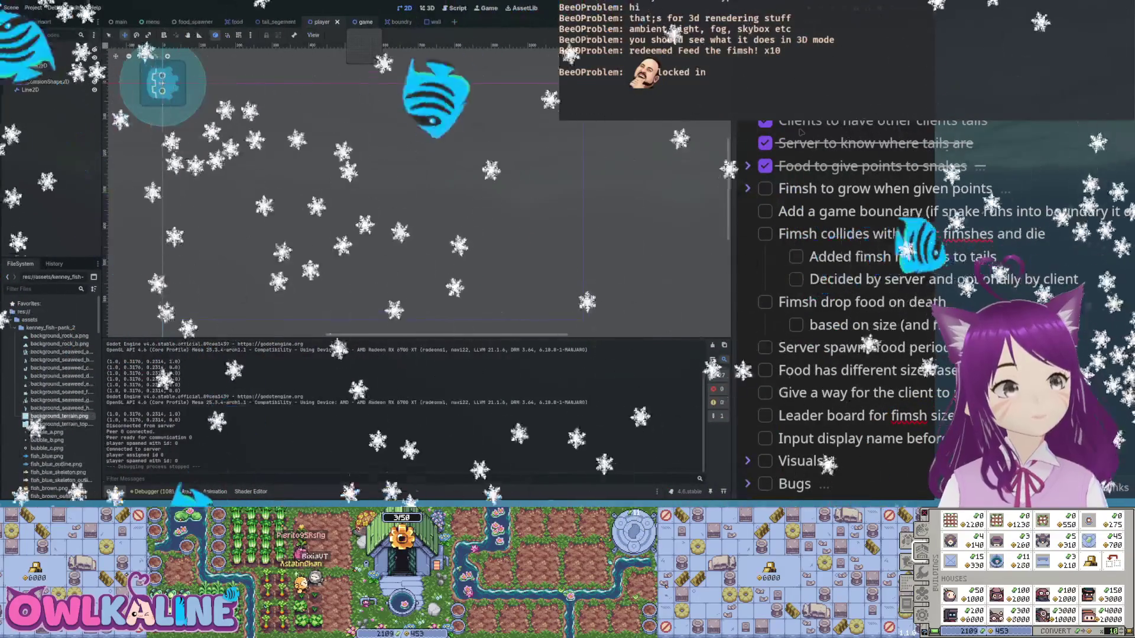
{"action": "key", "text": "ctrl+Tab"}
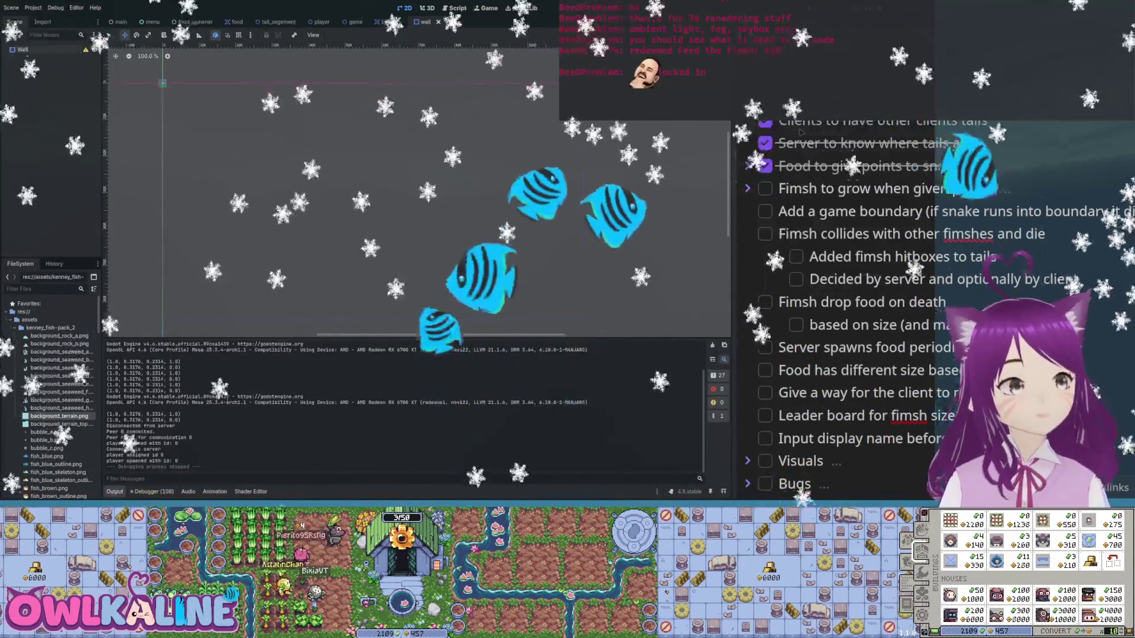
{"action": "key", "text": "ctrl+shift+Tab"}
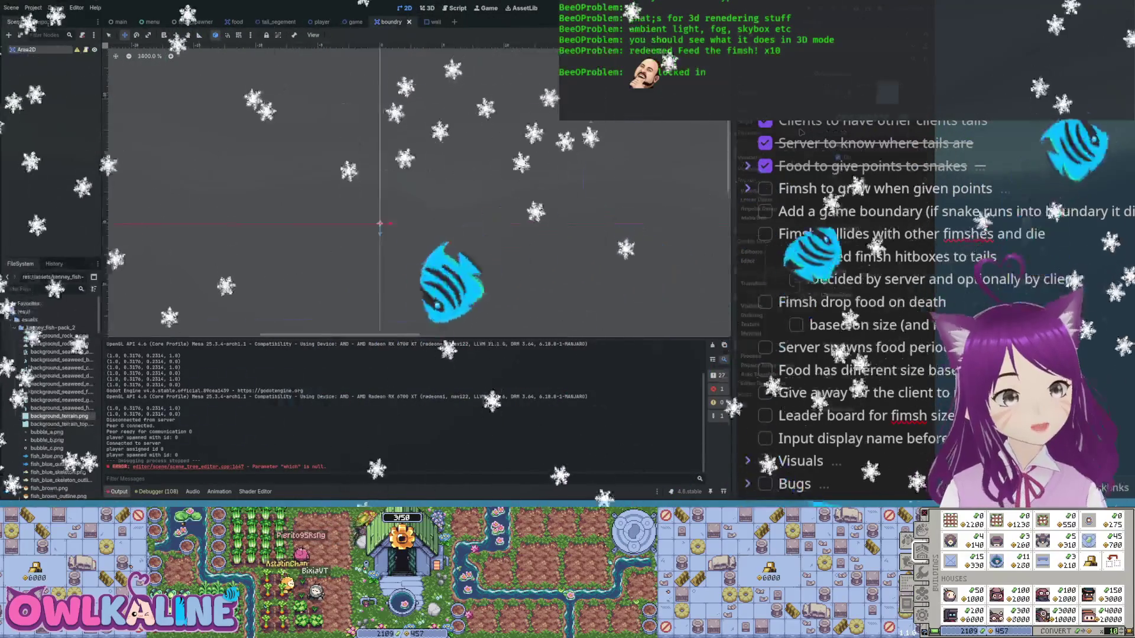
{"action": "key", "text": "ctrl+Tab"}
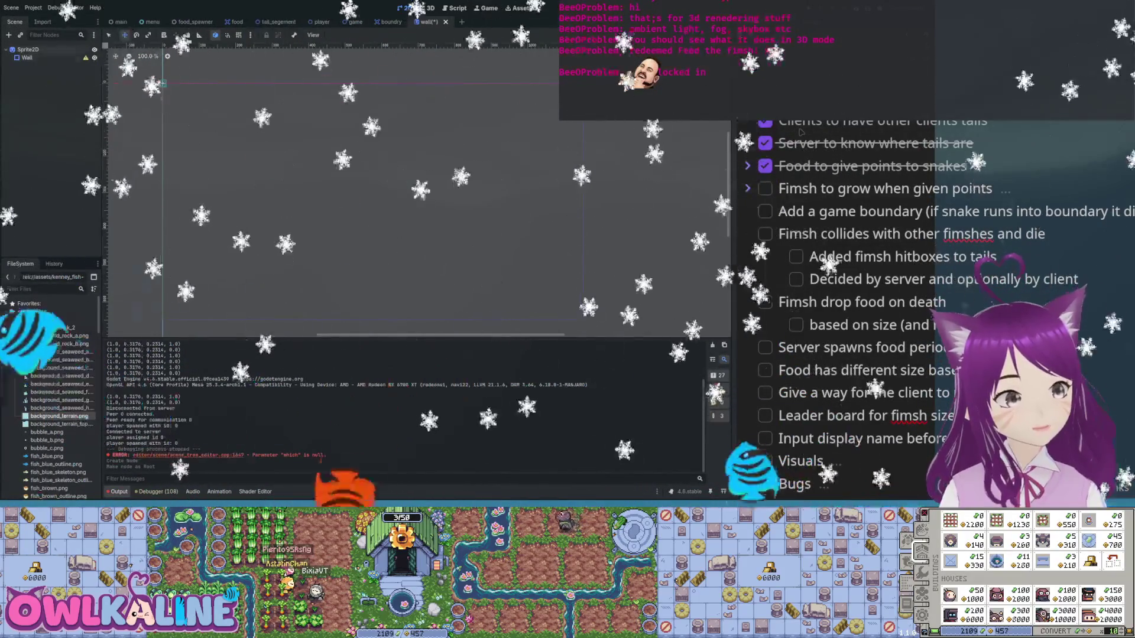
- Zoom in on the Wall shape and drag a PNG texture onto the Sprite2D's Texture
{"action": "left_click", "coordinate": [27, 58]}
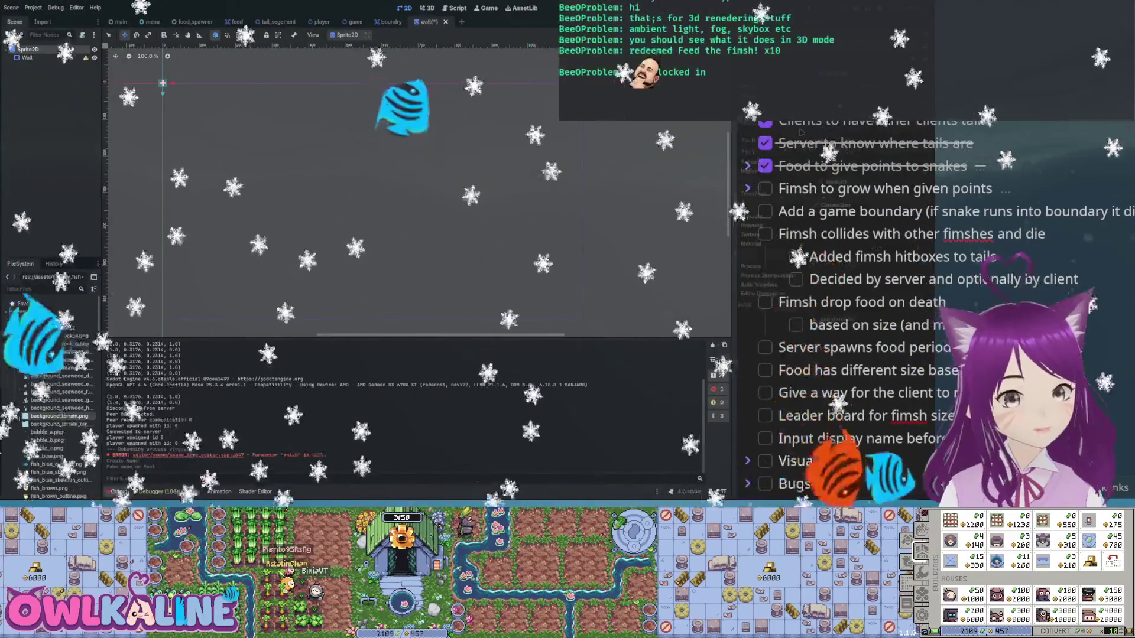
{"action": "scroll", "coordinate": [143, 75], "scroll_direction": "up", "scroll_amount": 15}
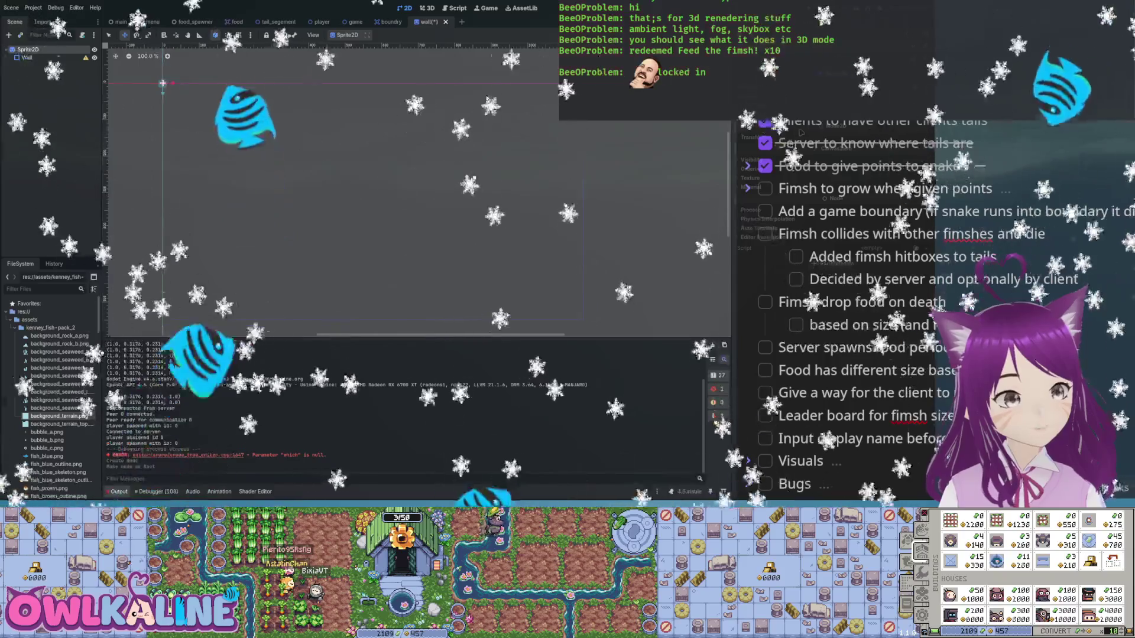
{"action": "scroll", "coordinate": [338, 152], "scroll_direction": "up", "scroll_amount": 6}
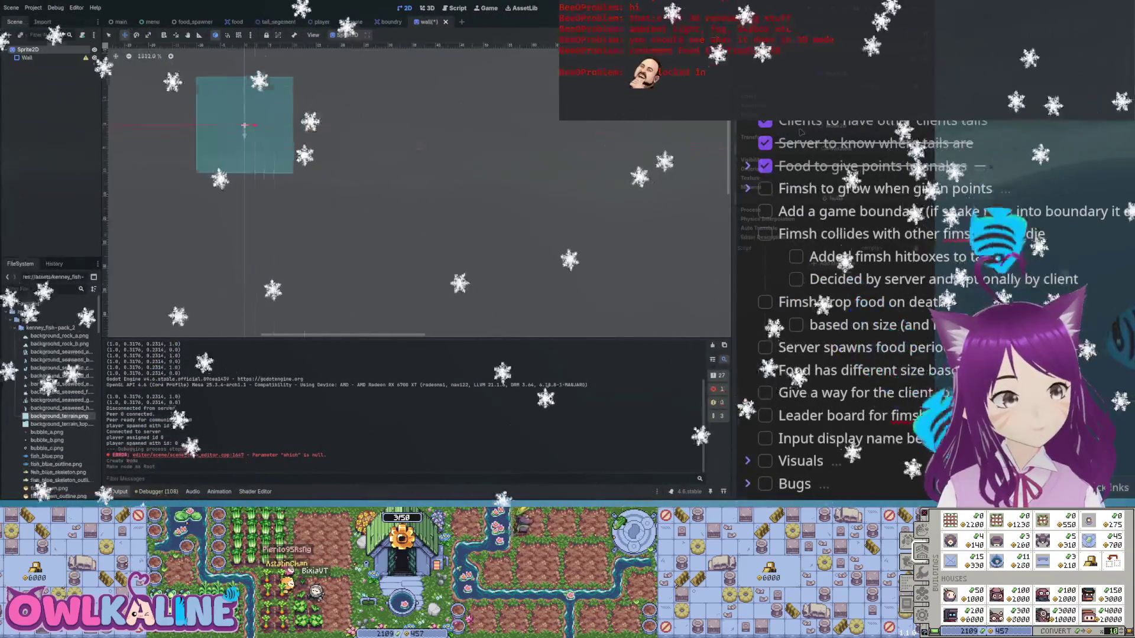
{"action": "left_click_drag", "start_coordinate": [269, 139], "coordinate": [337, 170]}
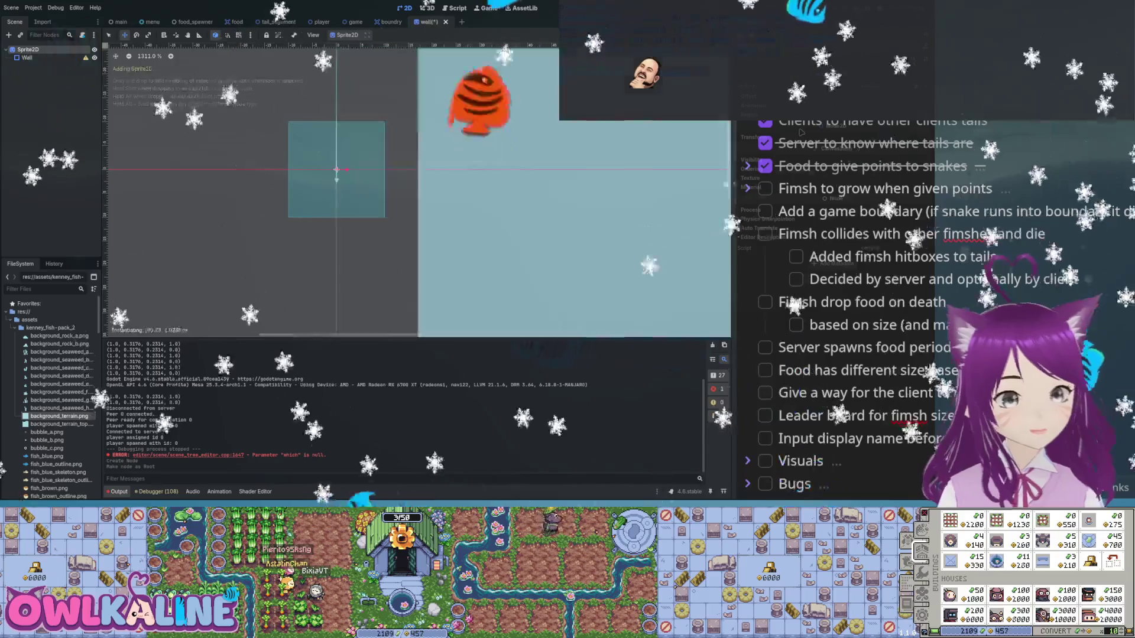
{"action": "left_click_drag", "start_coordinate": [59, 416], "coordinate": [827, 95]}
- Check the Wall and Sprite2D nodes around the new light-blue square, then open the boundry scene
{"action": "scroll", "coordinate": [525, 146], "scroll_direction": "down", "scroll_amount": 12}
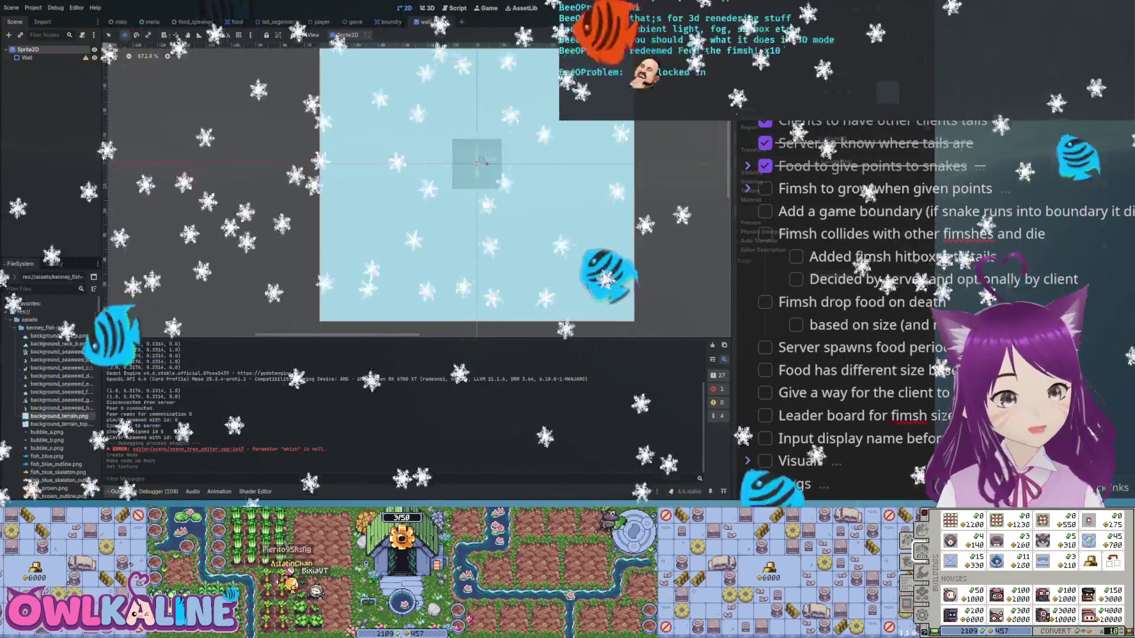
{"action": "scroll", "coordinate": [537, 137], "scroll_direction": "down", "scroll_amount": 4}
{"action": "scroll", "coordinate": [566, 125], "scroll_direction": "up", "scroll_amount": 6}
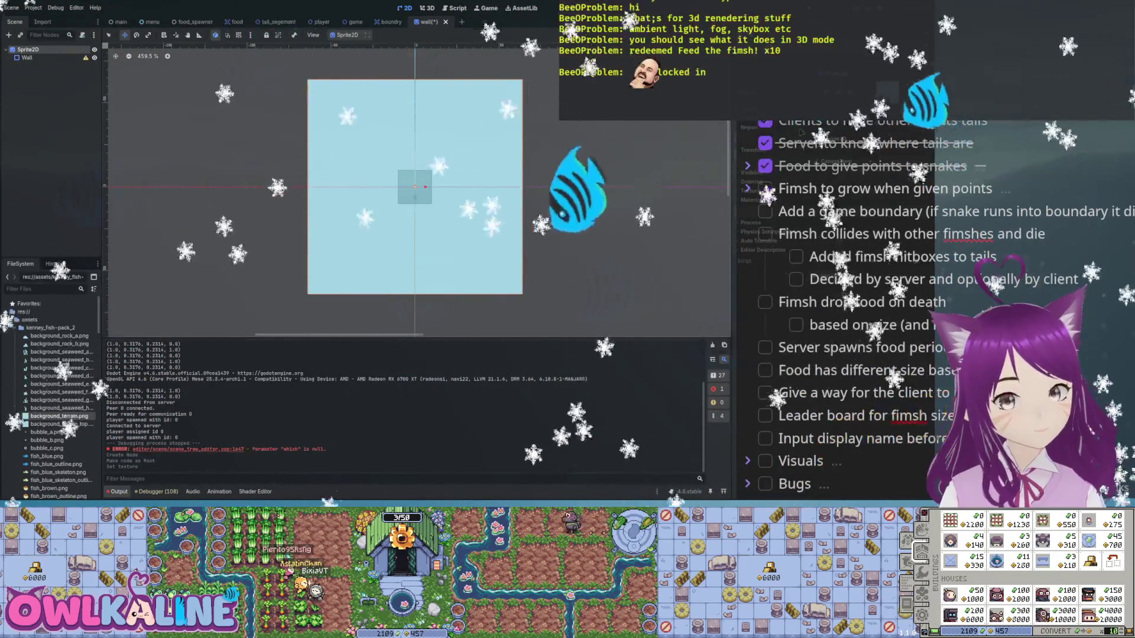
{"action": "scroll", "coordinate": [467, 166], "scroll_direction": "down", "scroll_amount": 2}
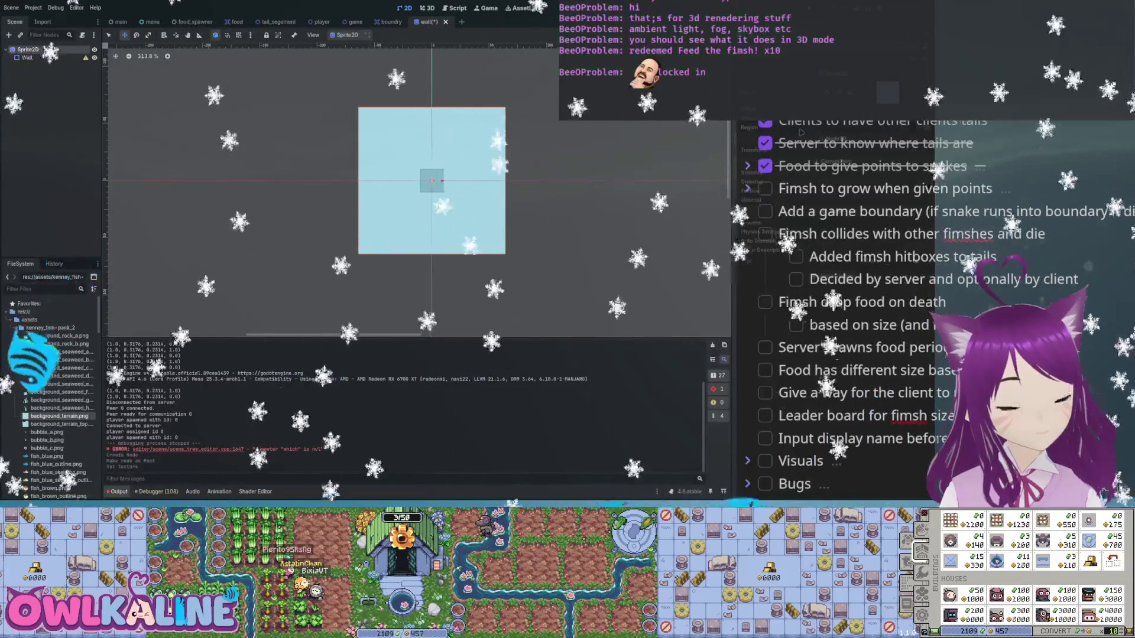
{"action": "left_click", "coordinate": [26, 57]}
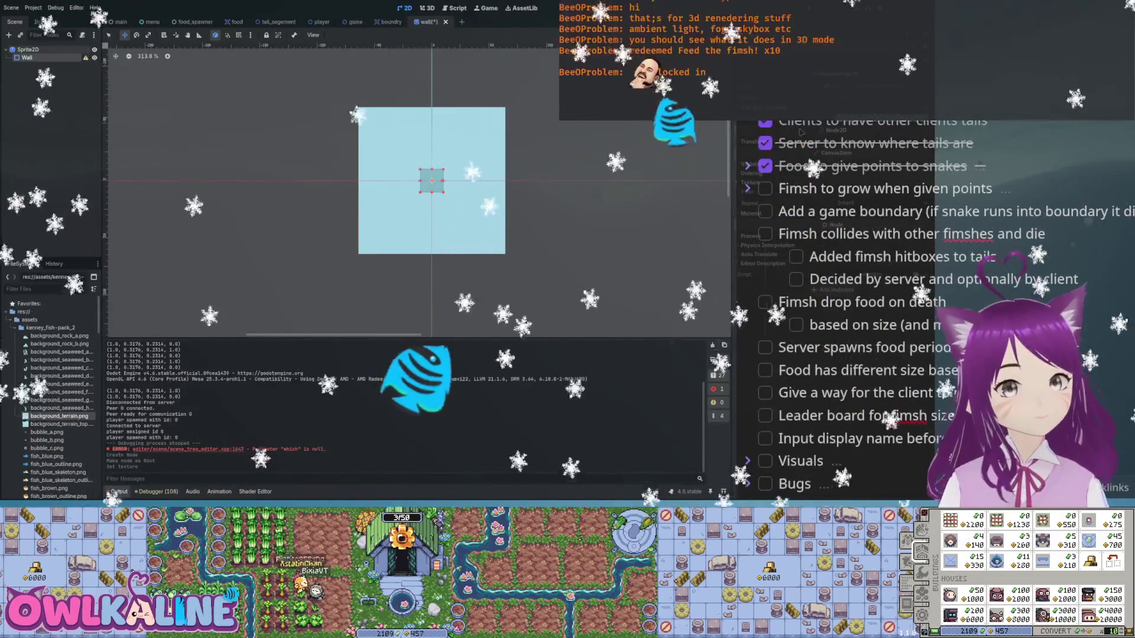
{"action": "left_click", "coordinate": [28, 49]}
{"action": "left_click", "coordinate": [27, 57]}
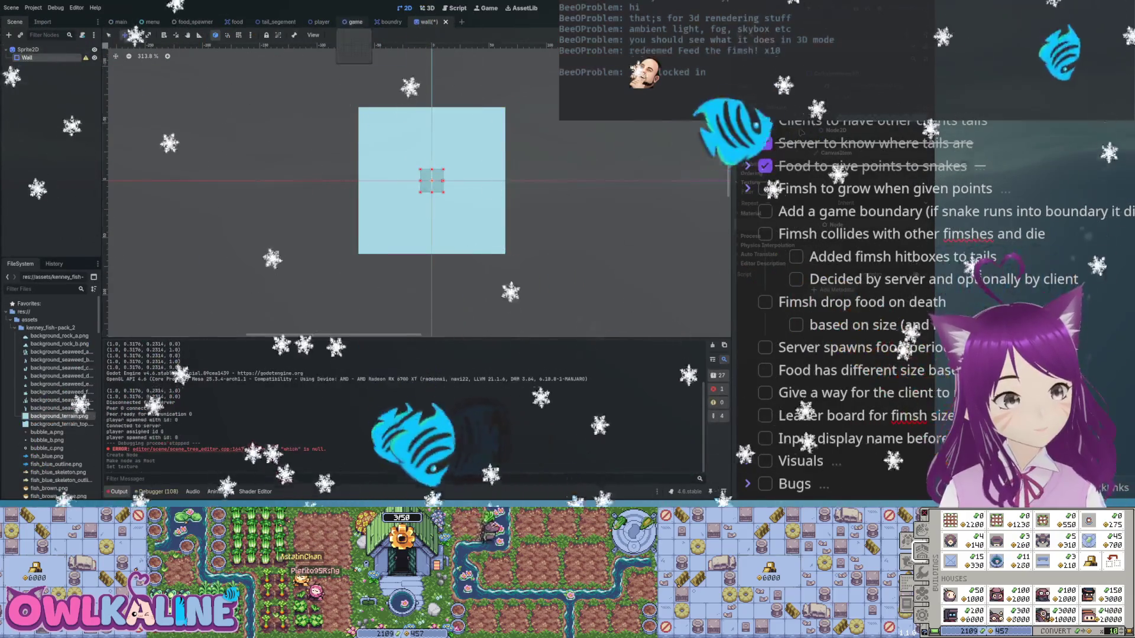
{"action": "left_click", "coordinate": [389, 22]}
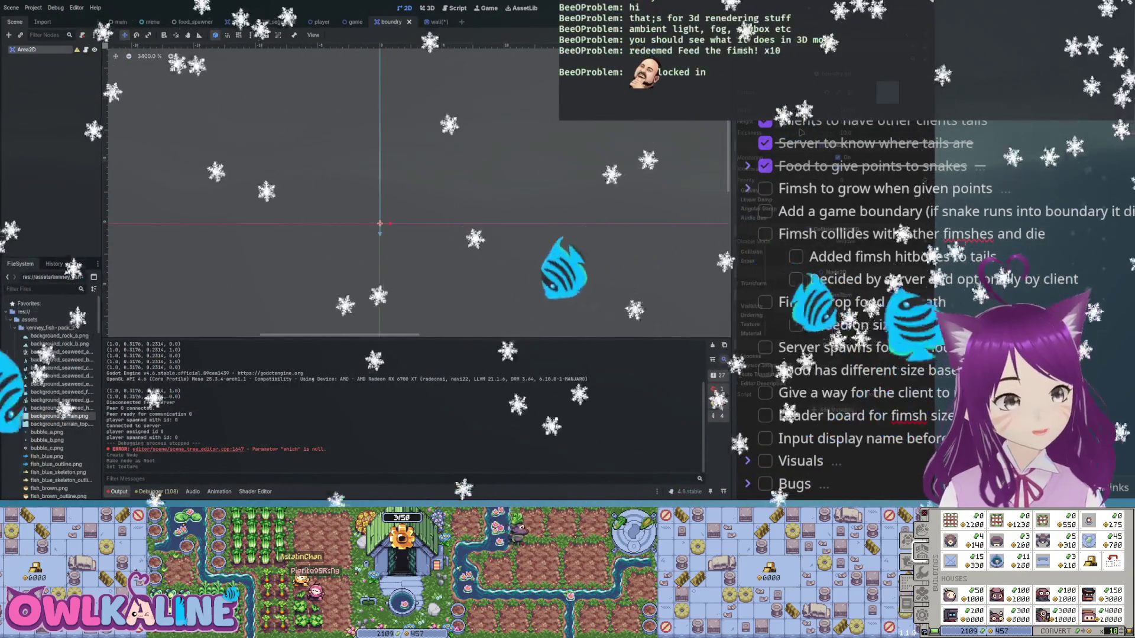
- Flip between the boundry and wall scene tabs, ending on the wall scene
{"action": "key", "text": "ctrl+Tab"}
{"action": "key", "text": "ctrl+shift+Tab"}
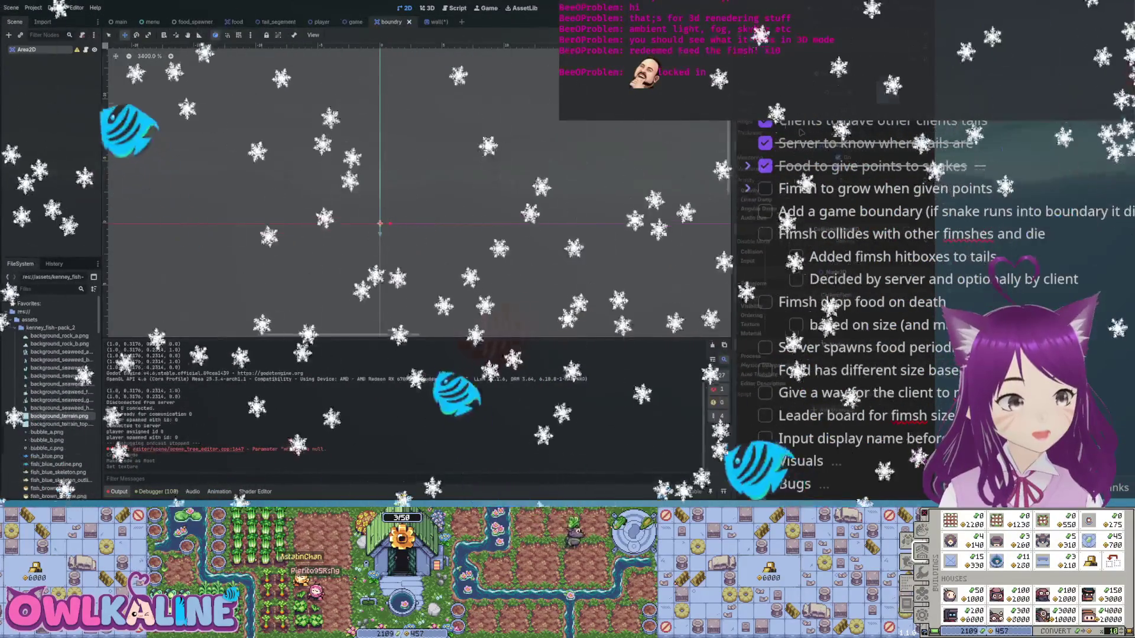
{"action": "key", "text": "ctrl+Tab"}
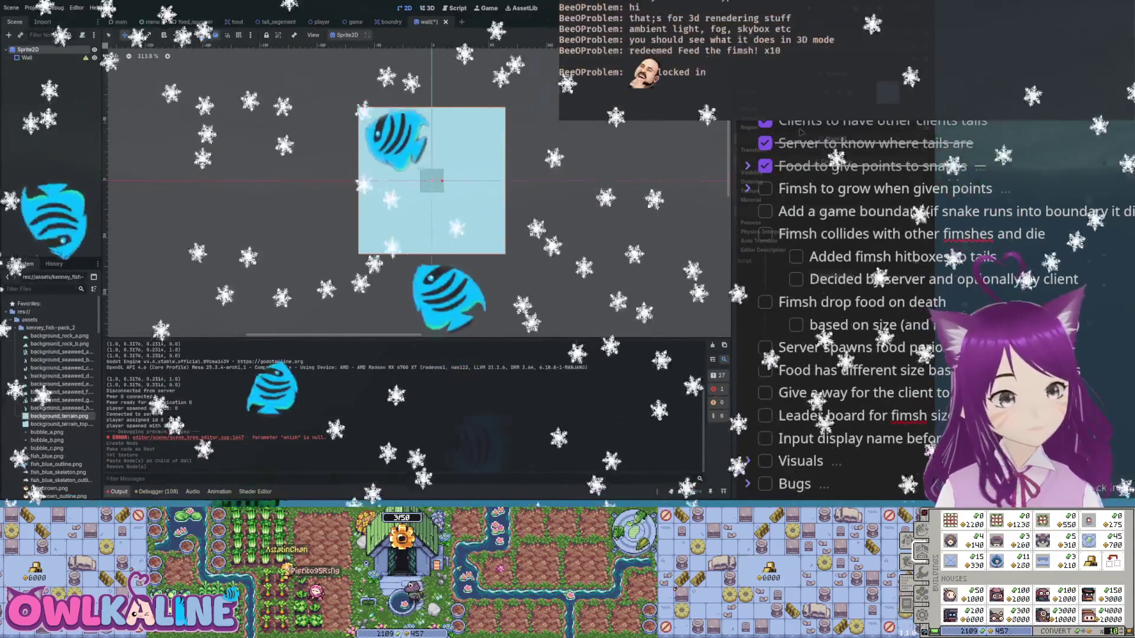
- Add an Area2D node, make it the scene root, and move Wall beneath it
{"action": "key", "text": "Return"}
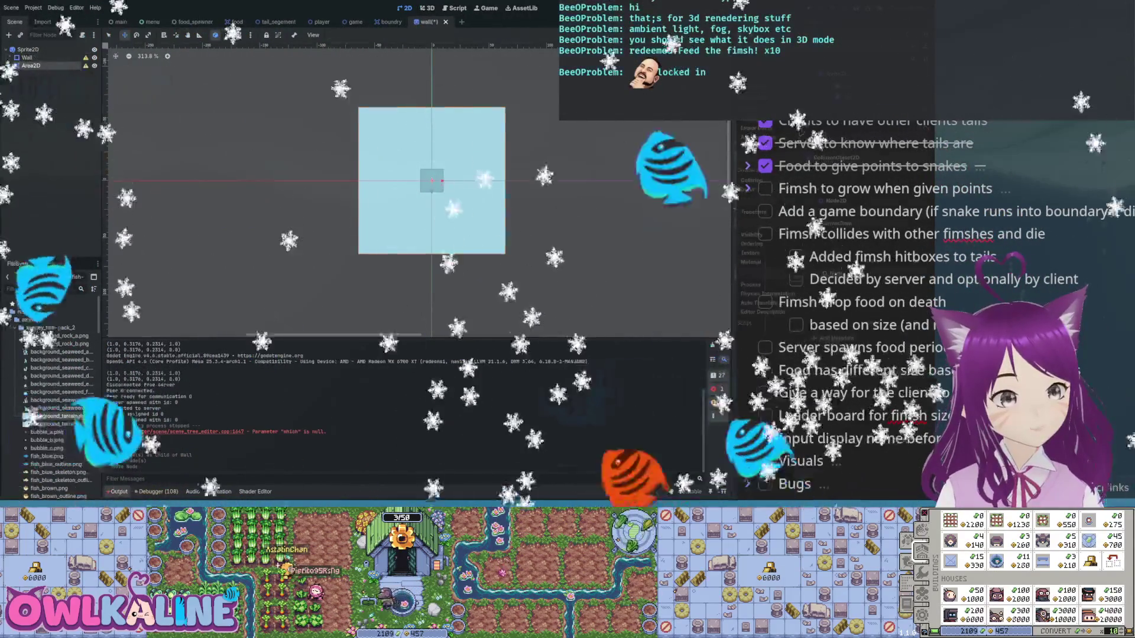
{"action": "right_click", "coordinate": [31, 65]}
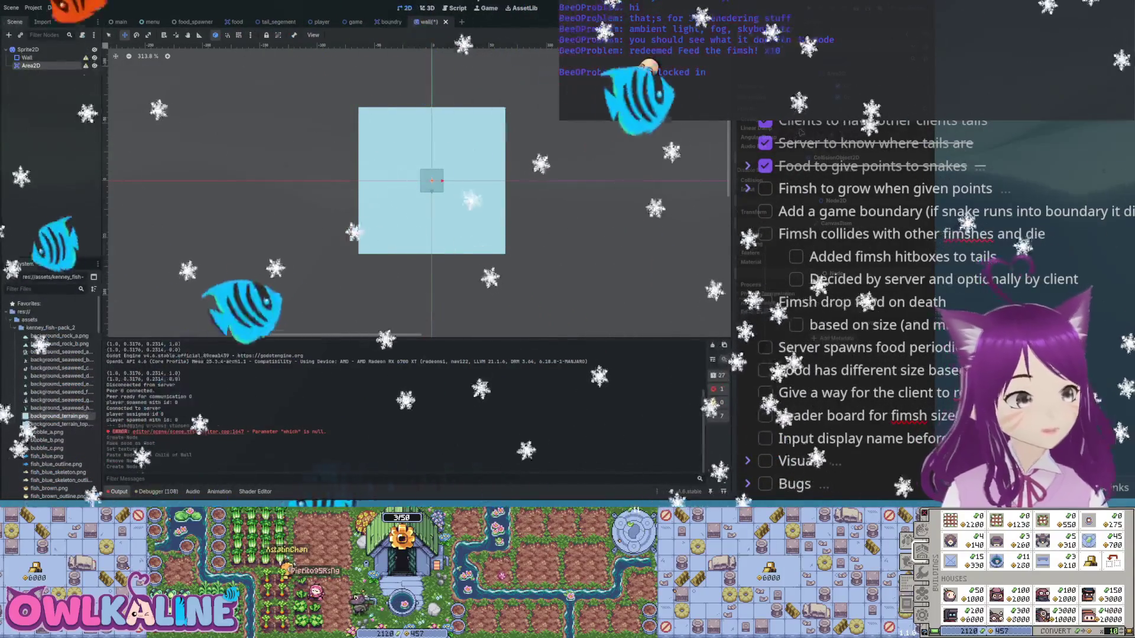
{"action": "left_click", "coordinate": [65, 277]}
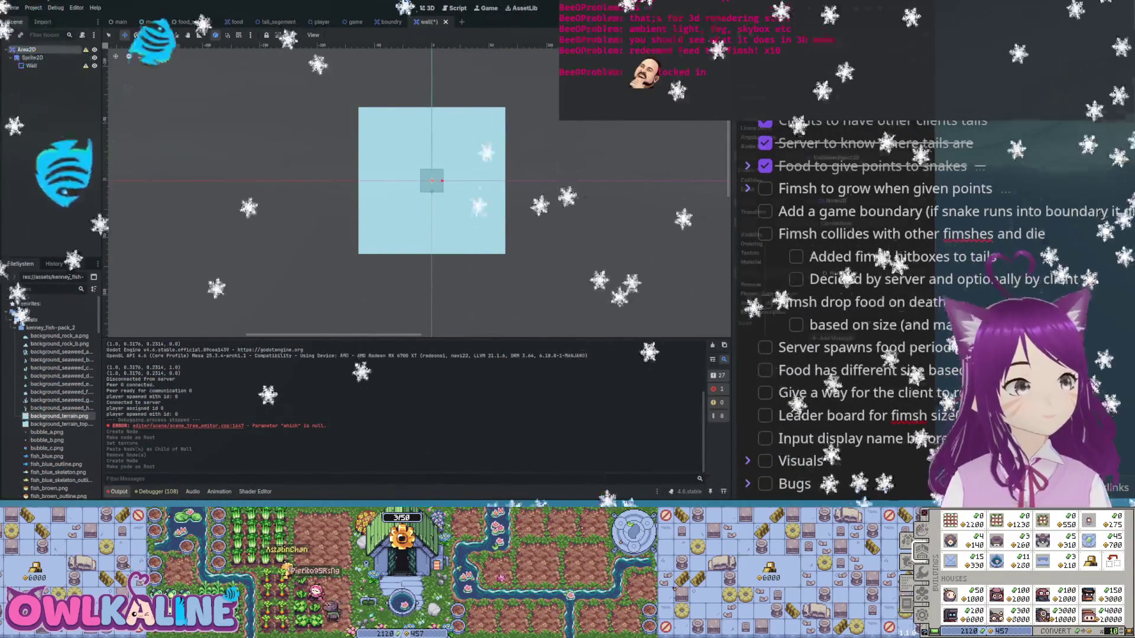
{"action": "left_click_drag", "start_coordinate": [32, 66], "coordinate": [30, 54]}
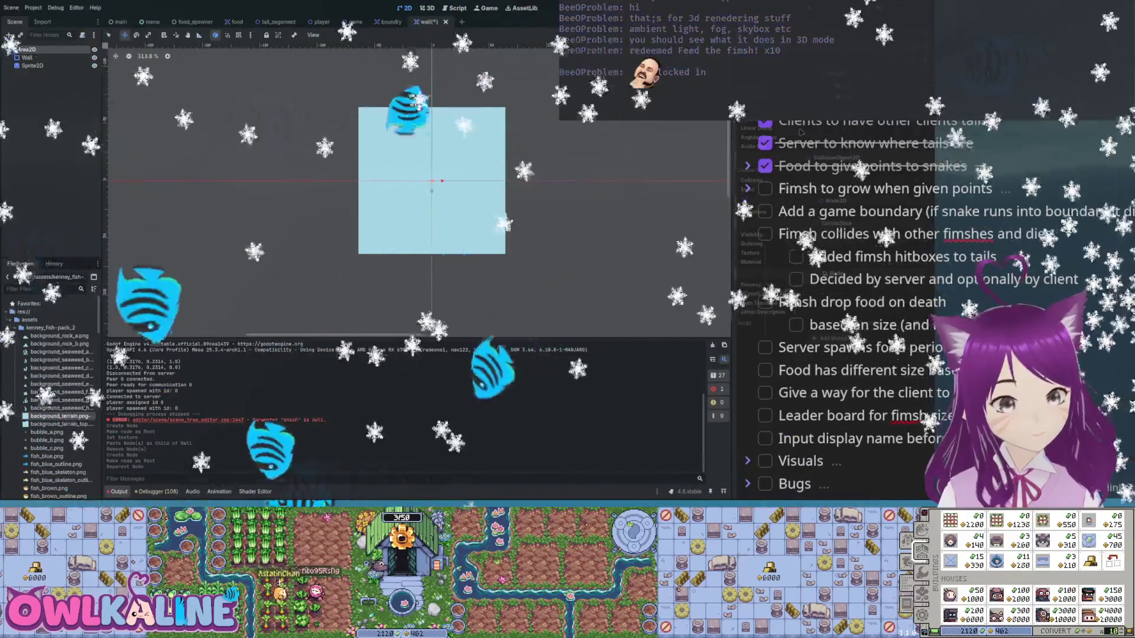
- Inspect the Wall, Sprite2D and Area2D nodes in turn in the Scene dock
{"action": "left_click", "coordinate": [27, 57]}
{"action": "left_click", "coordinate": [32, 66]}
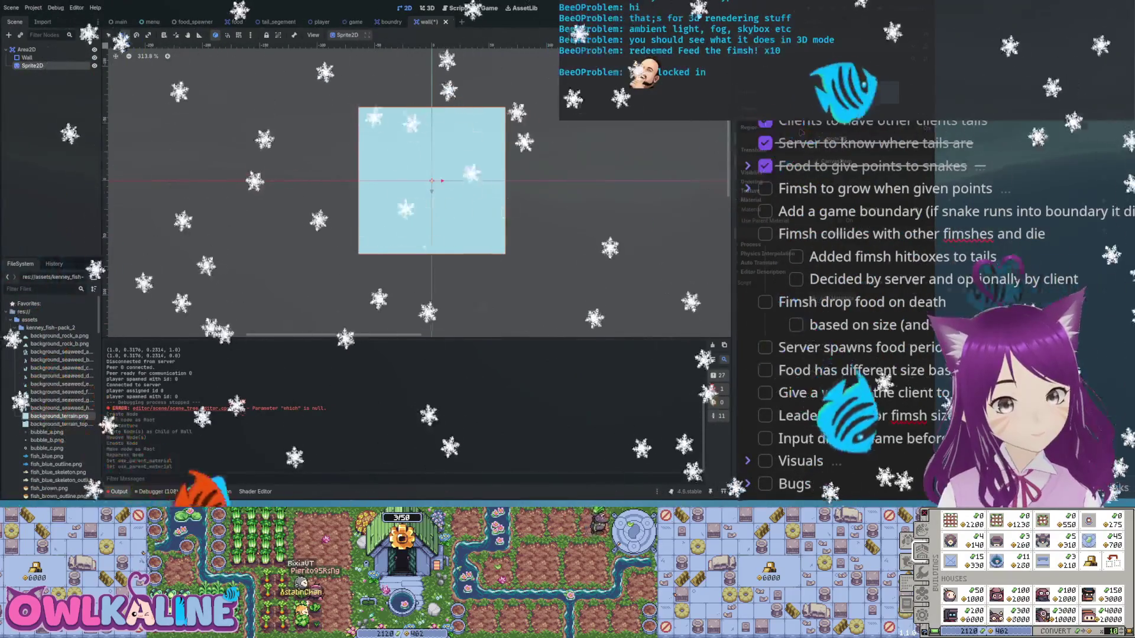
{"action": "left_click", "coordinate": [27, 57]}
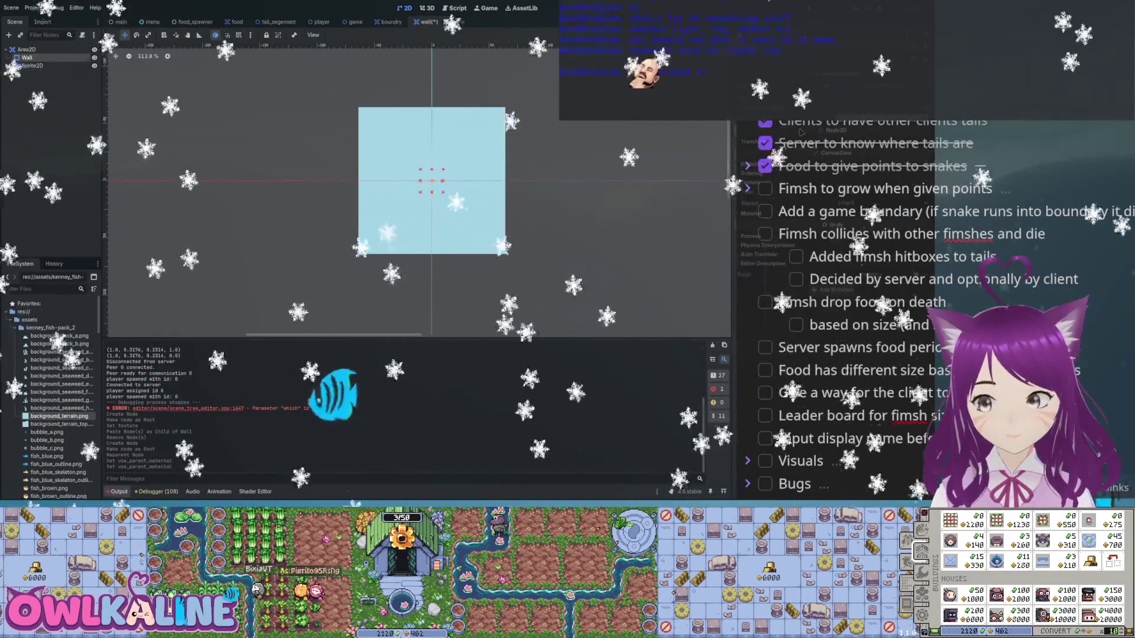
{"action": "left_click", "coordinate": [33, 65]}
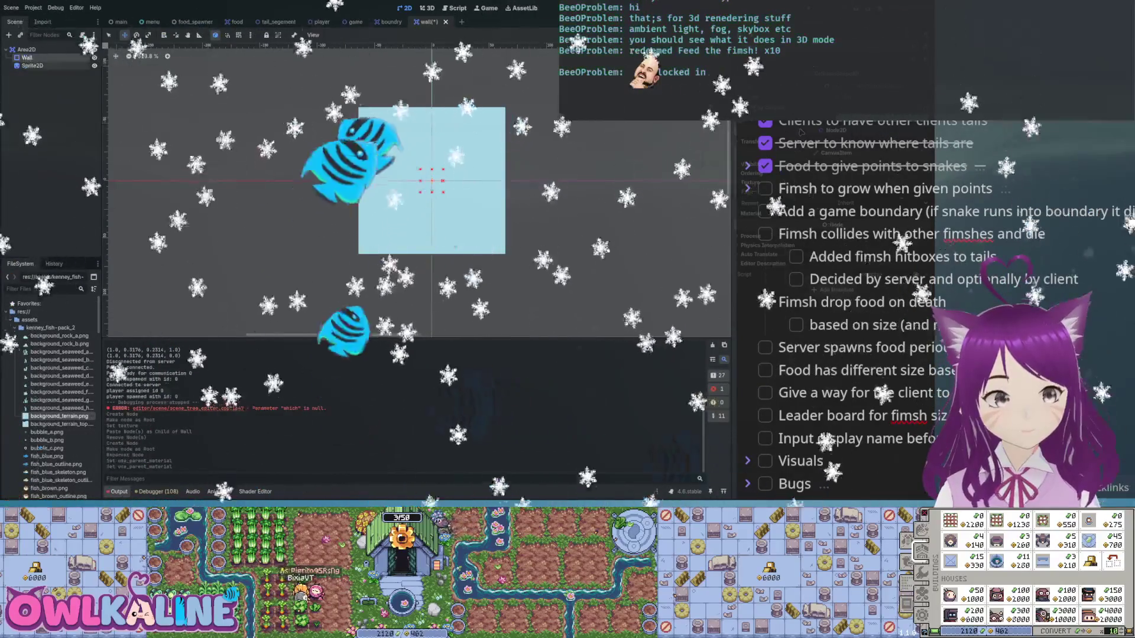
{"action": "left_click", "coordinate": [27, 57]}
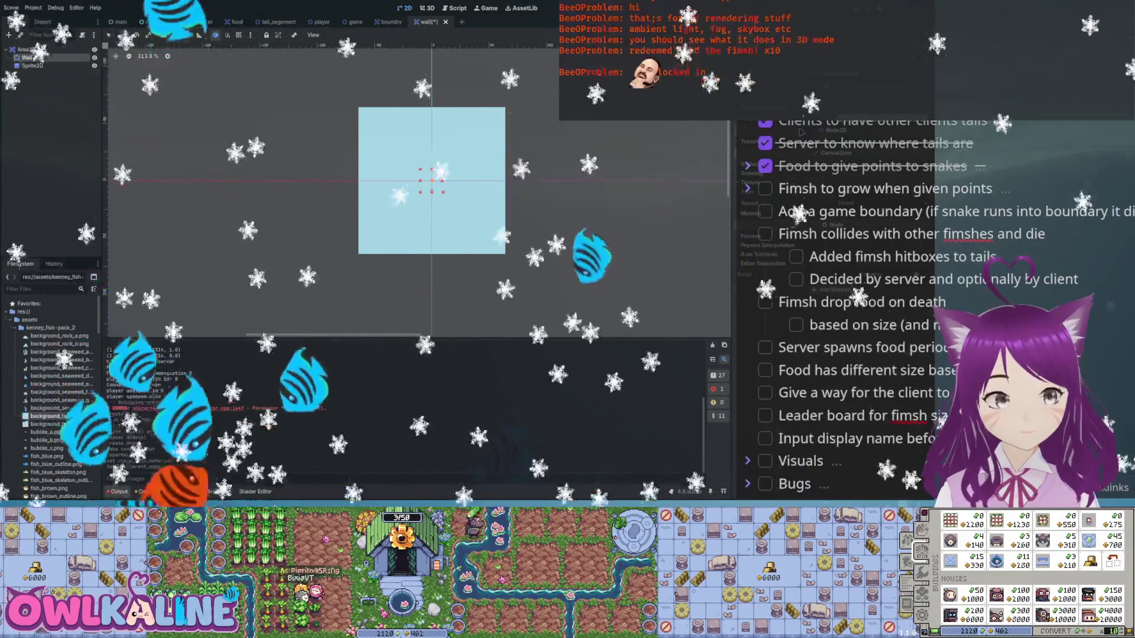
{"action": "left_click", "coordinate": [26, 49]}
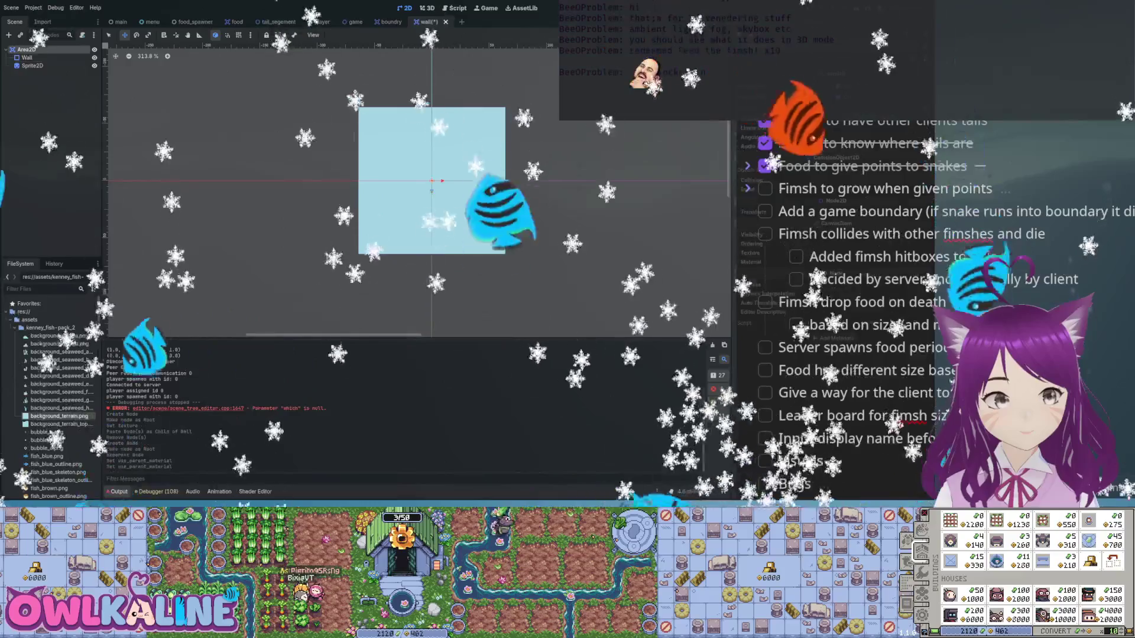
{"action": "left_click", "coordinate": [33, 65]}
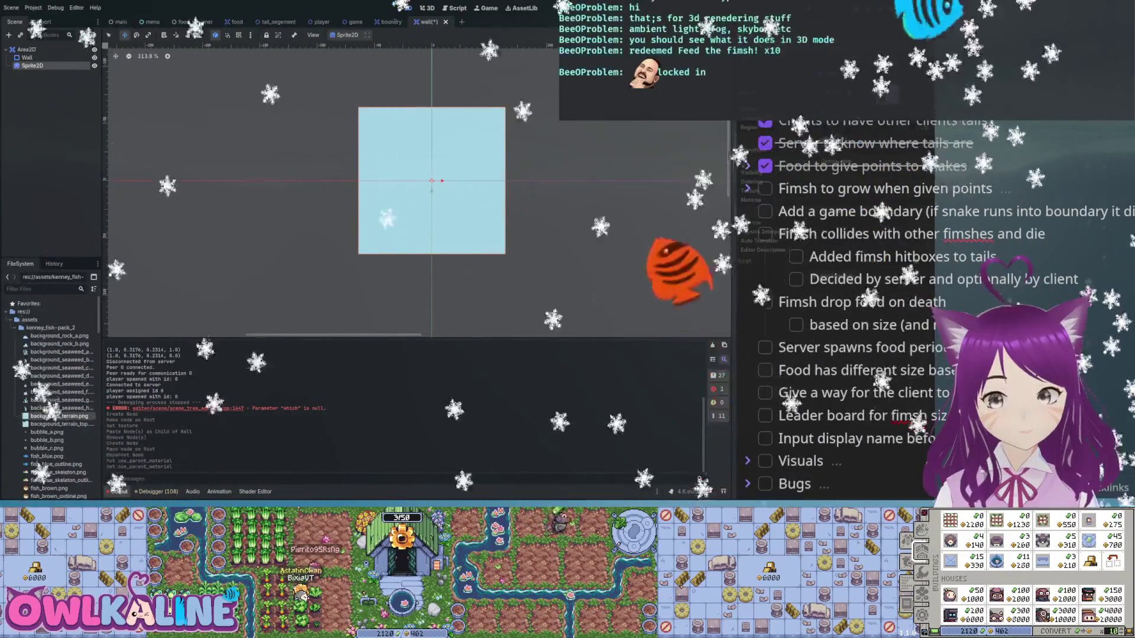
{"action": "left_click", "coordinate": [26, 49]}
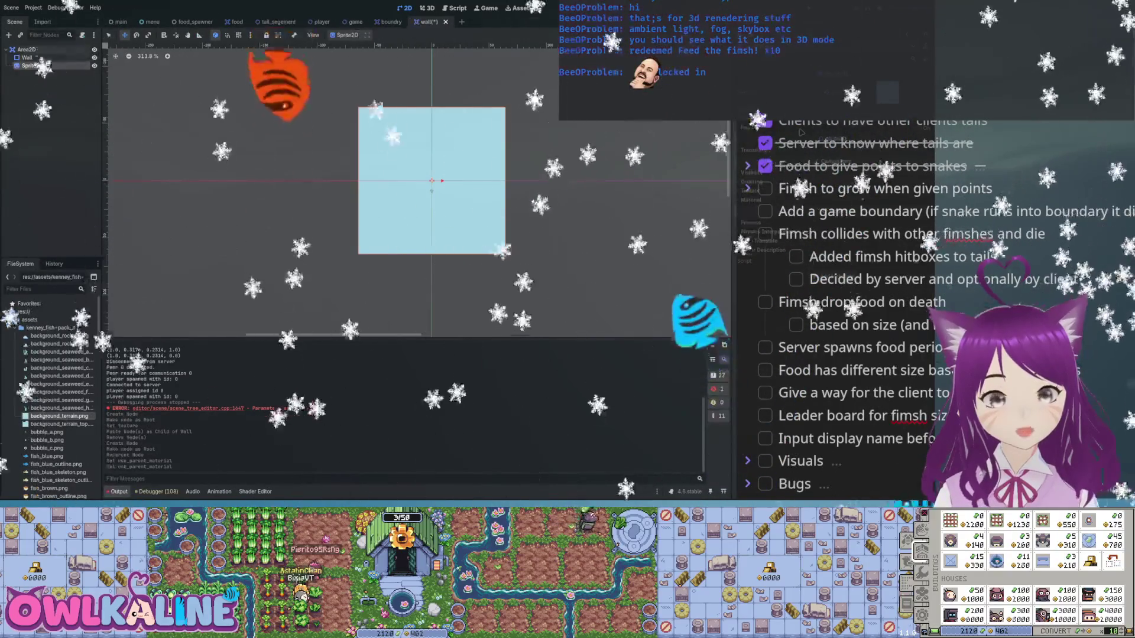
{"action": "left_click", "coordinate": [33, 66]}
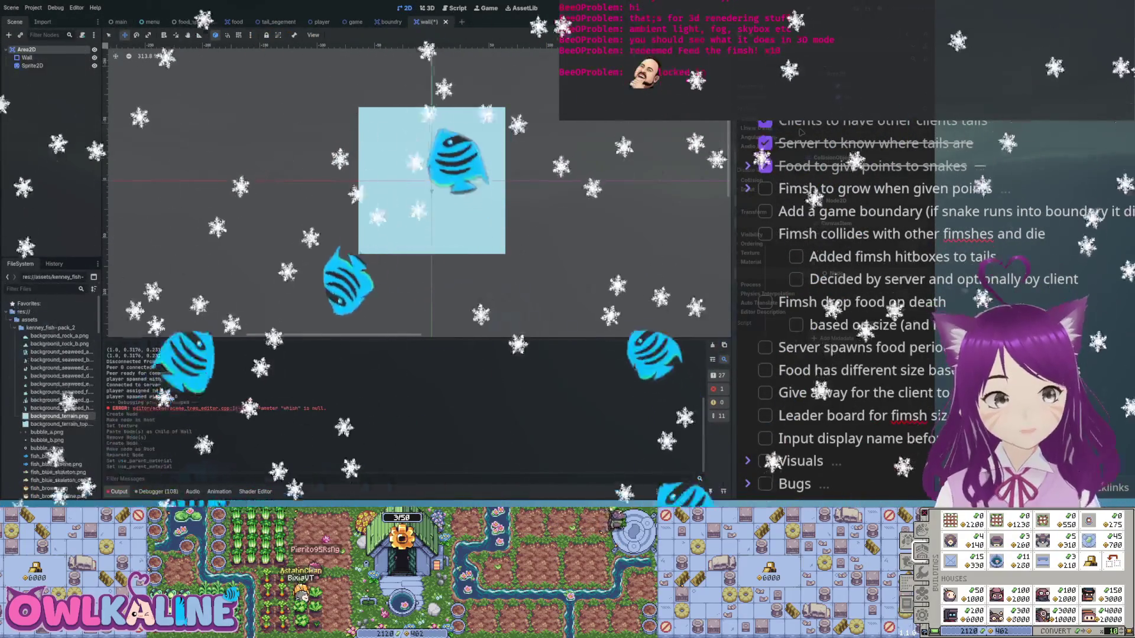
{"action": "left_click", "coordinate": [26, 49]}
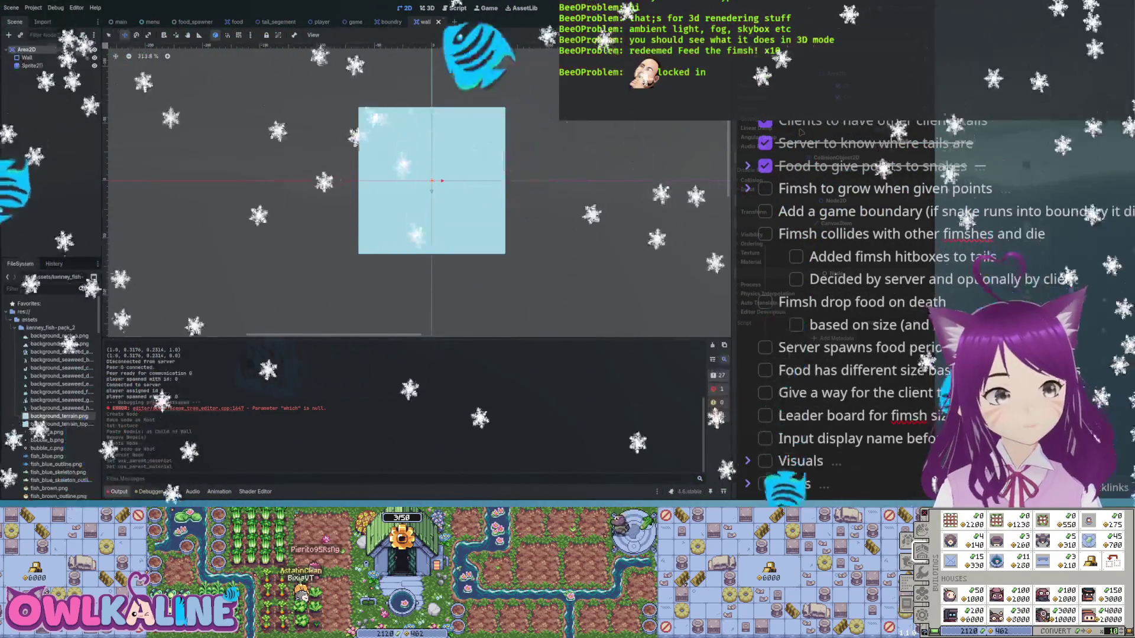
{"action": "key", "text": "ctrl+z"}
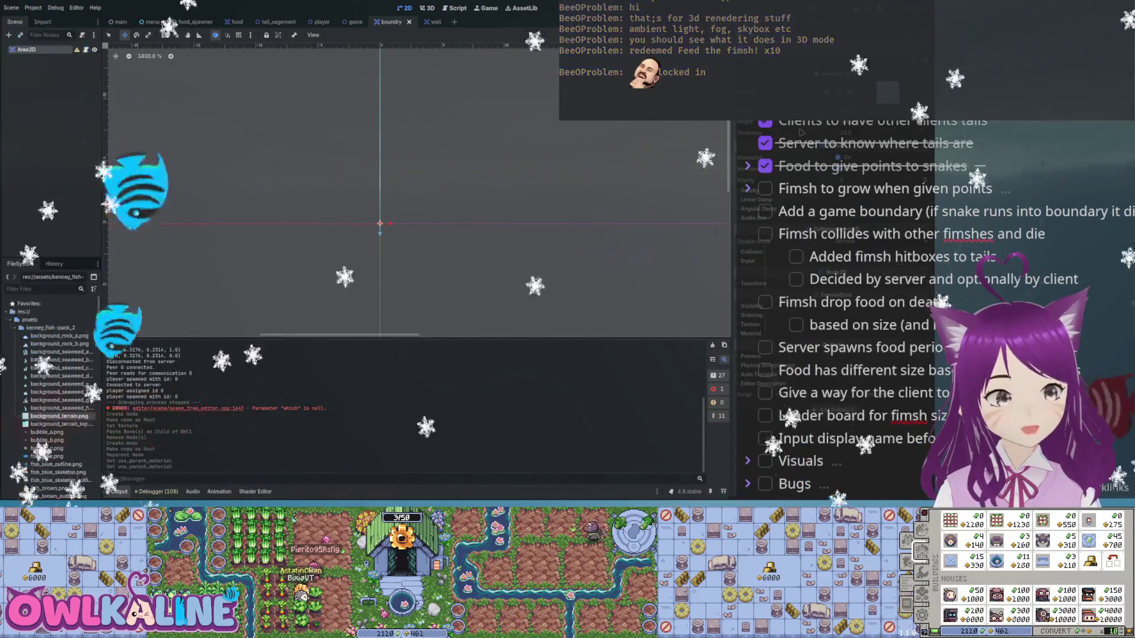
- Review boundry.gd's create_wall code, then return to the wall scene's 2D view
{"action": "key", "text": "ctrl+F3"}
{"action": "scroll", "coordinate": [432, 263], "scroll_direction": "up", "scroll_amount": 5}
{"action": "left_click", "coordinate": [432, 264]}
{"action": "key", "text": "ctrl+Tab"}
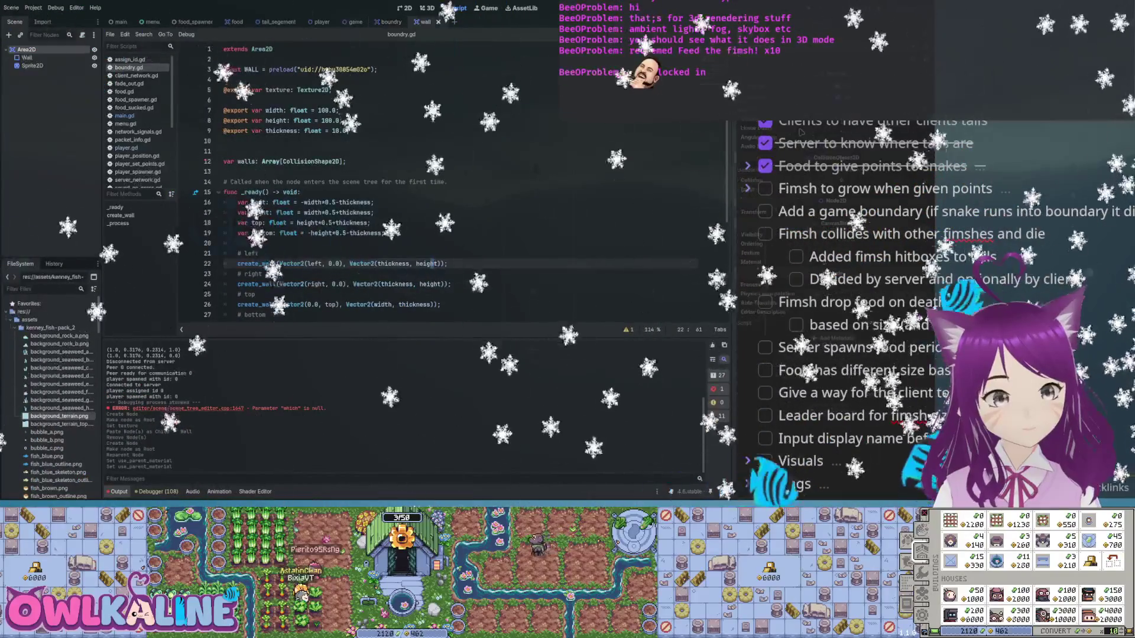
{"action": "key", "text": "ctrl+F1"}
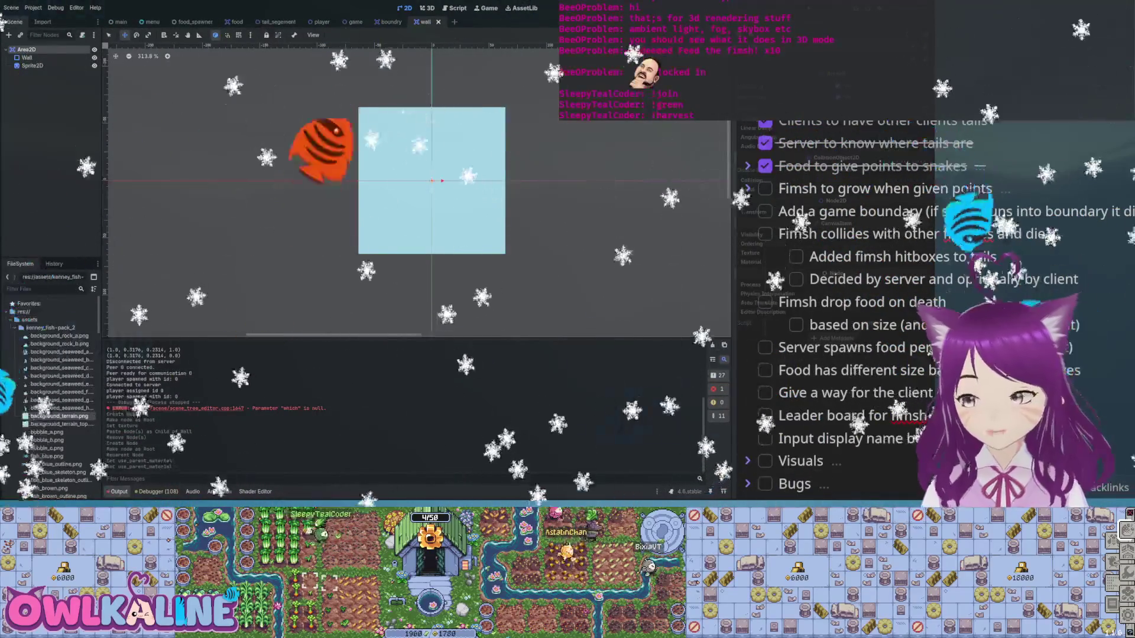
- Open wall.gd in the script editor and position the caret for the new sprite export
{"action": "key", "text": "ctrl+F3"}
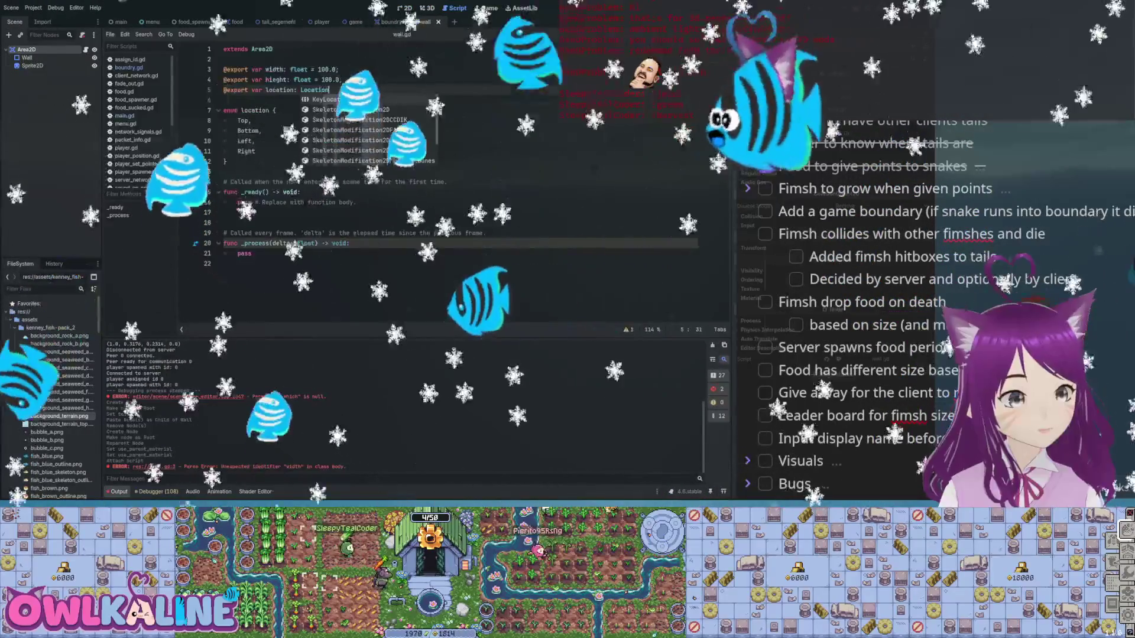
{"action": "left_click", "coordinate": [240, 110]}
{"action": "type", "text": "@export sprite: Sprite2D;"}
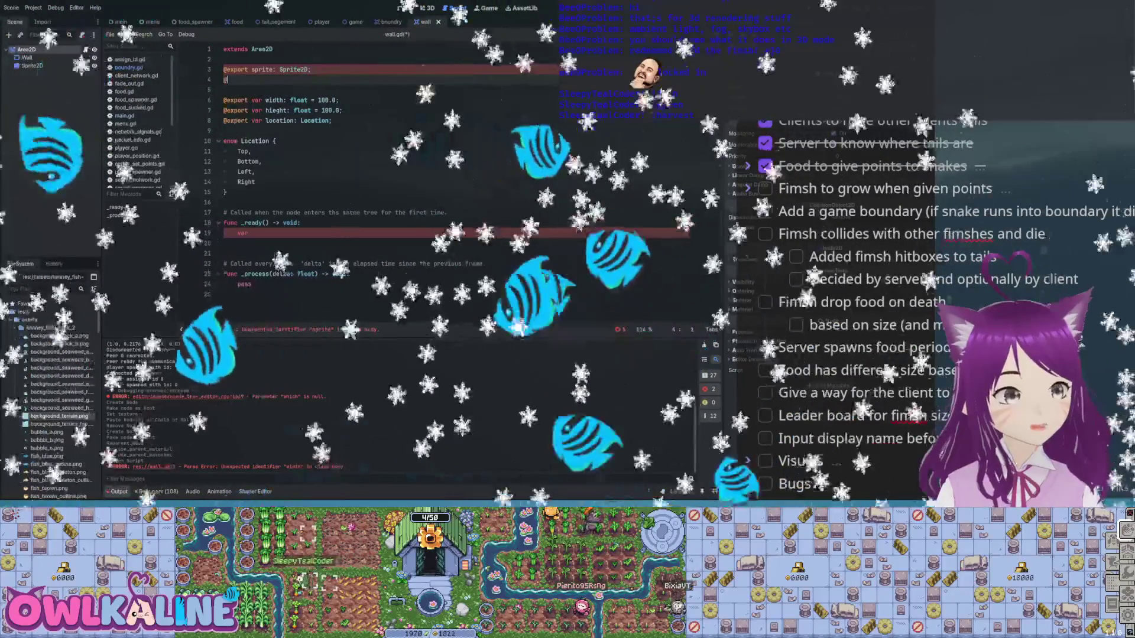
- Type the wall CollisionShape2D export line beneath the sprite export in wall.gd
{"action": "type", "text": "all"}
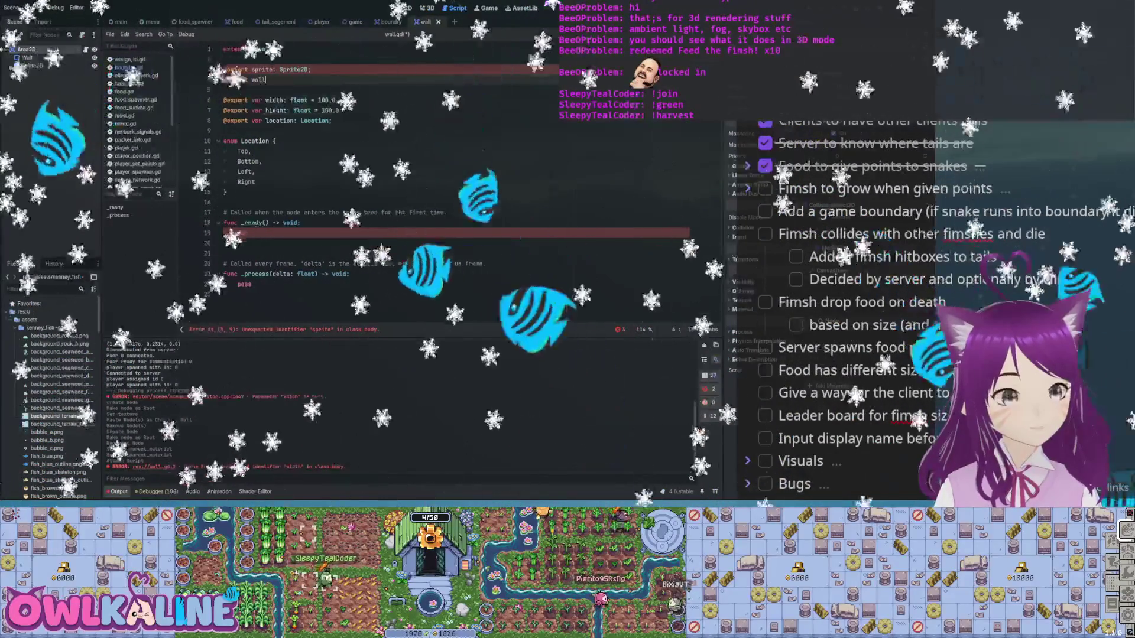
{"action": "type", "text": "var "}
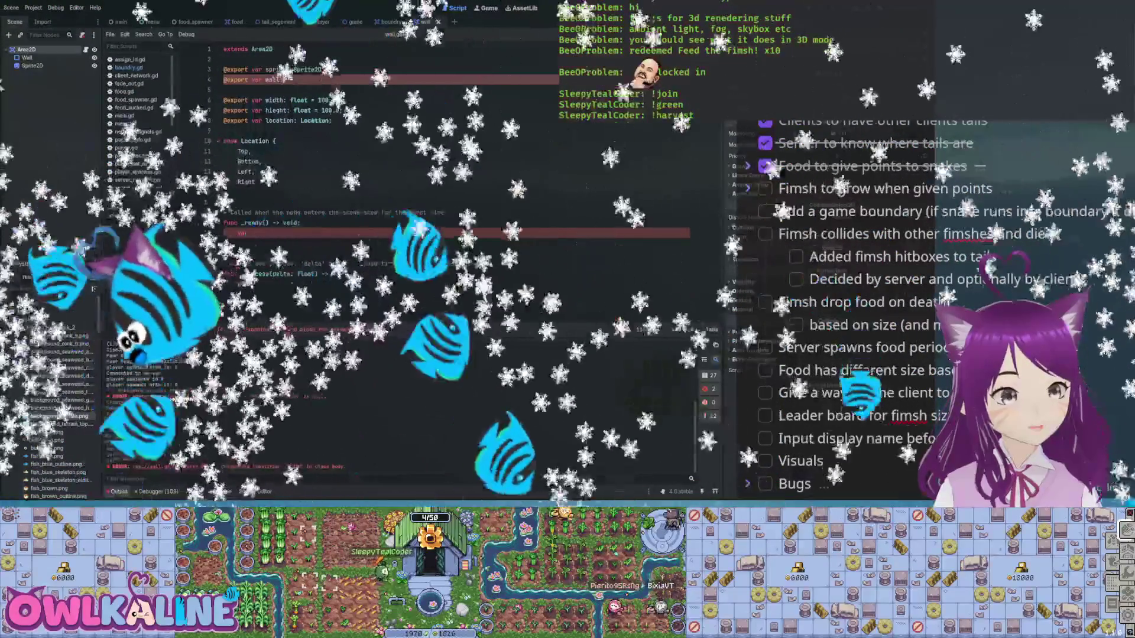
{"action": "type", "text": "Colli"}
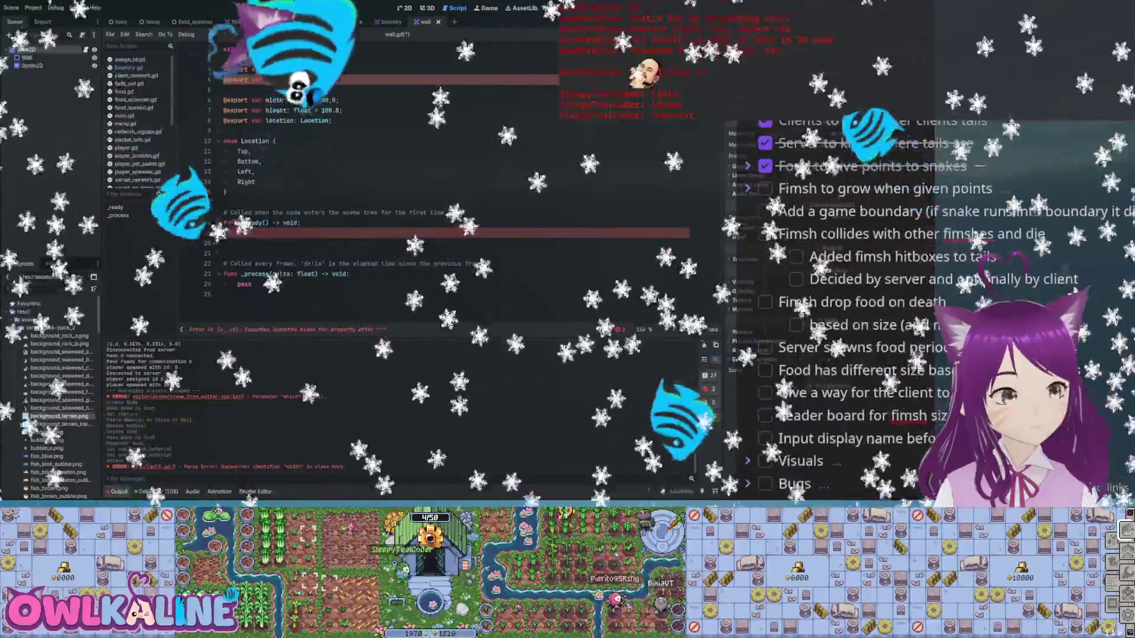
{"action": "type", "text": "Shape2D;"}
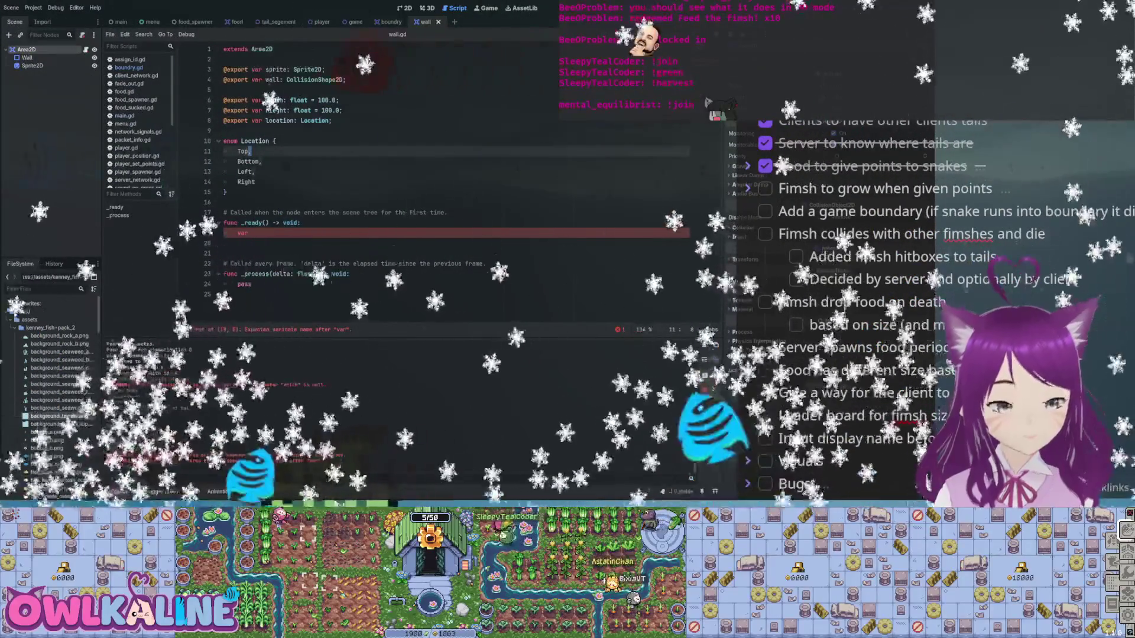
{"action": "key", "text": "Tab"}
{"action": "type", "text": "= 0"}
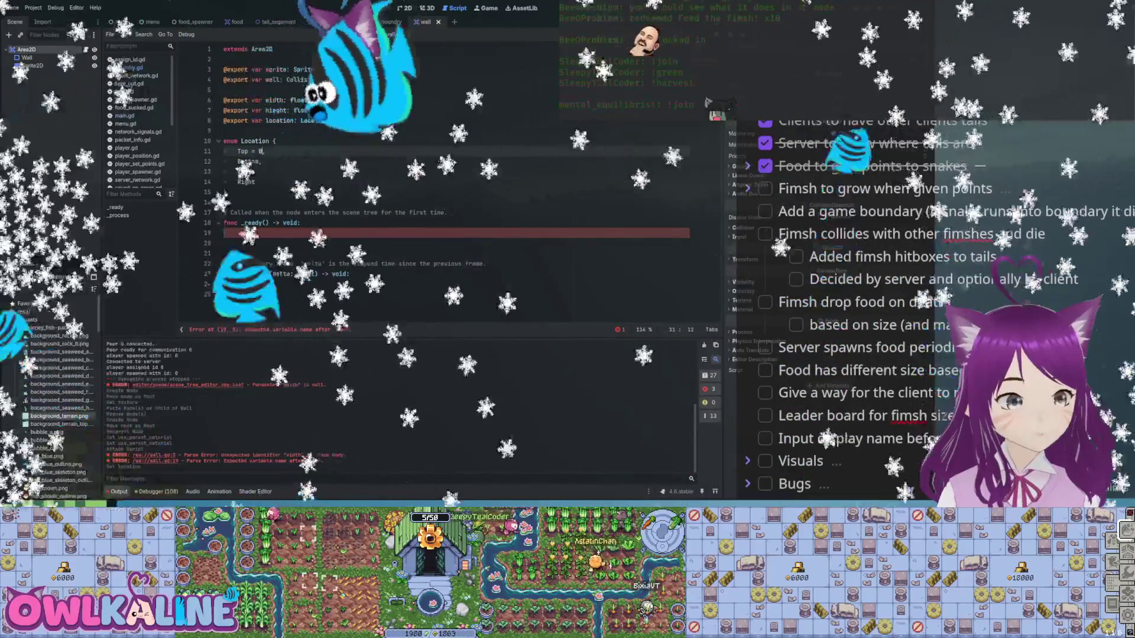
- Number the Location enum entries and set the location default to Location.Top
{"action": "type", "text": "1,"}
{"action": "key", "text": "Down"}
{"action": "type", "text": "="}
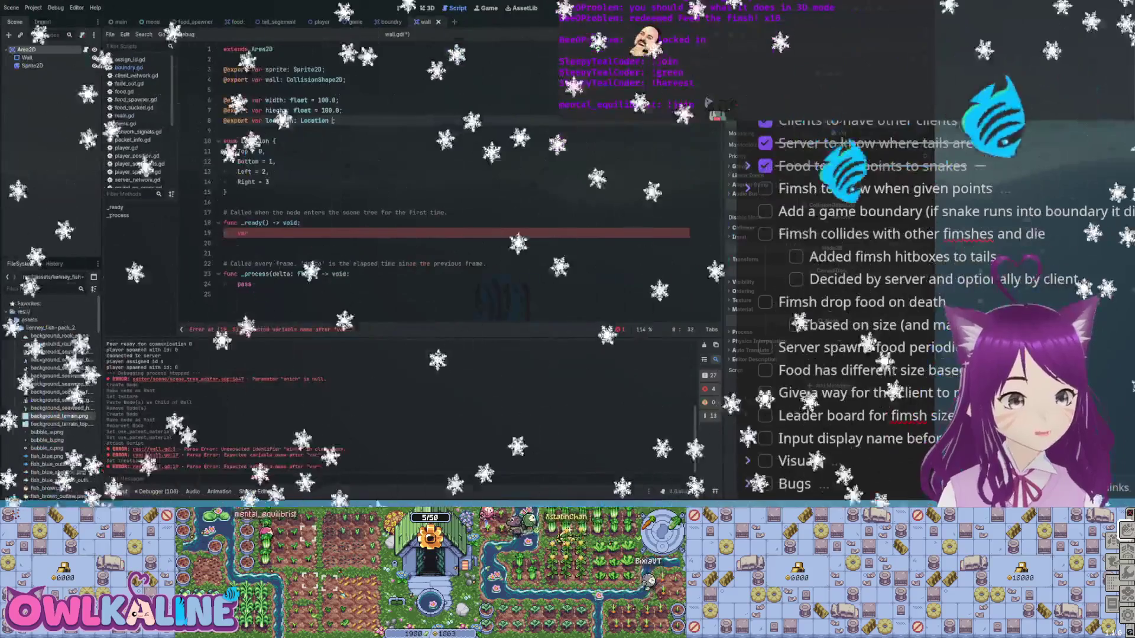
{"action": "key", "text": "BackSpace"}
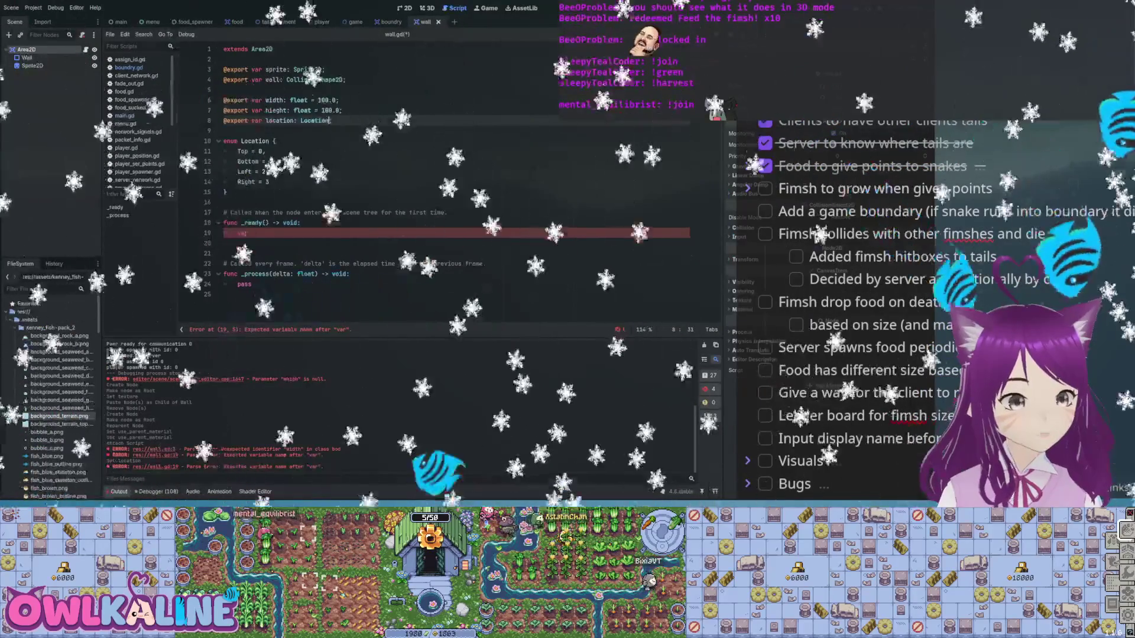
{"action": "type", "text": "= Boation.Top;"}
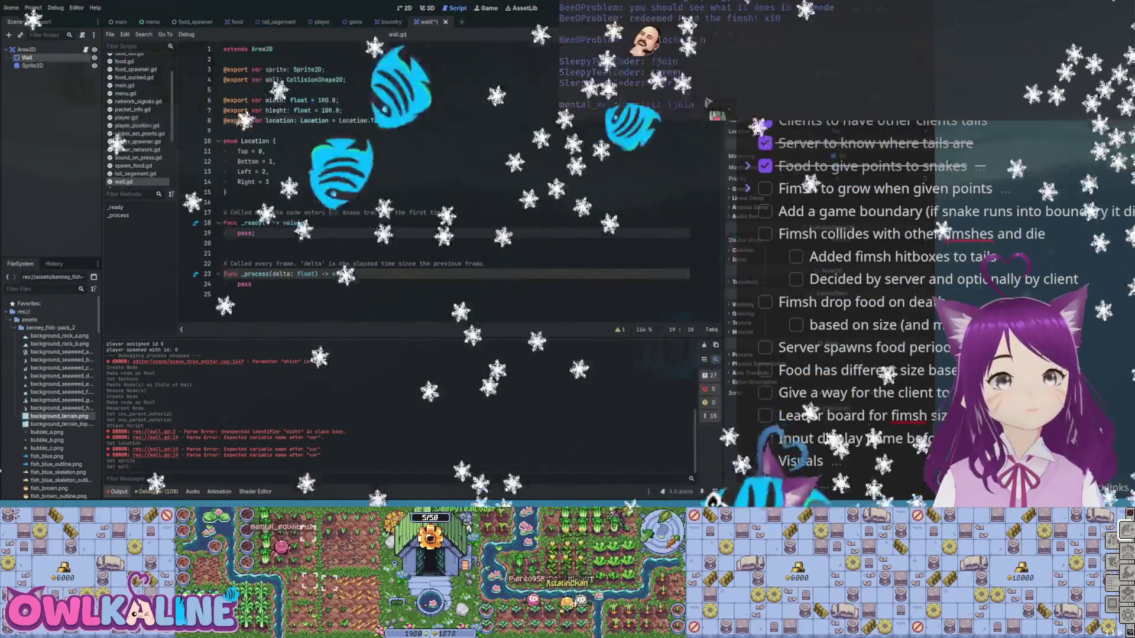
- Replace pass in _ready with 'var texture_atlas = sprite.texture.'
{"action": "left_click", "coordinate": [224, 131]}
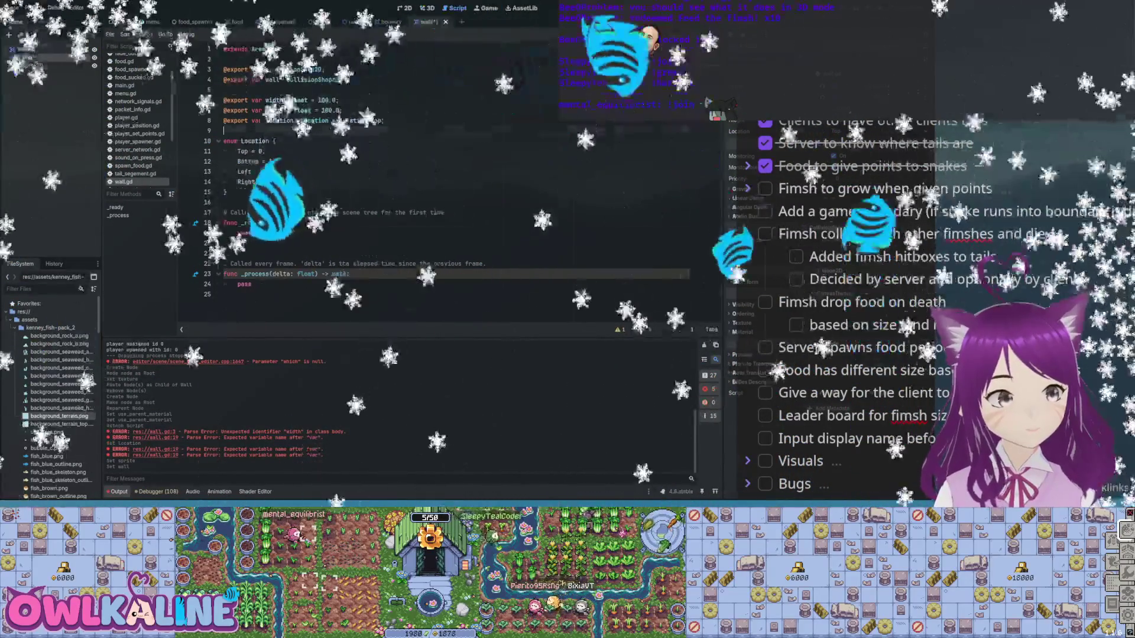
{"action": "double_click", "coordinate": [244, 233]}
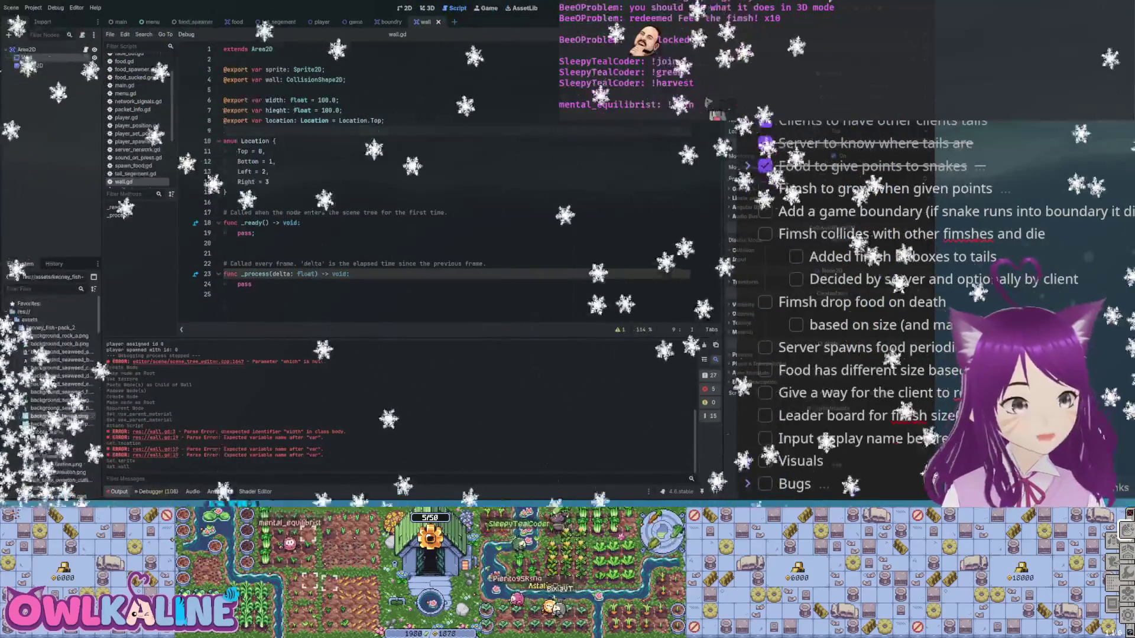
{"action": "type", "text": "var "}
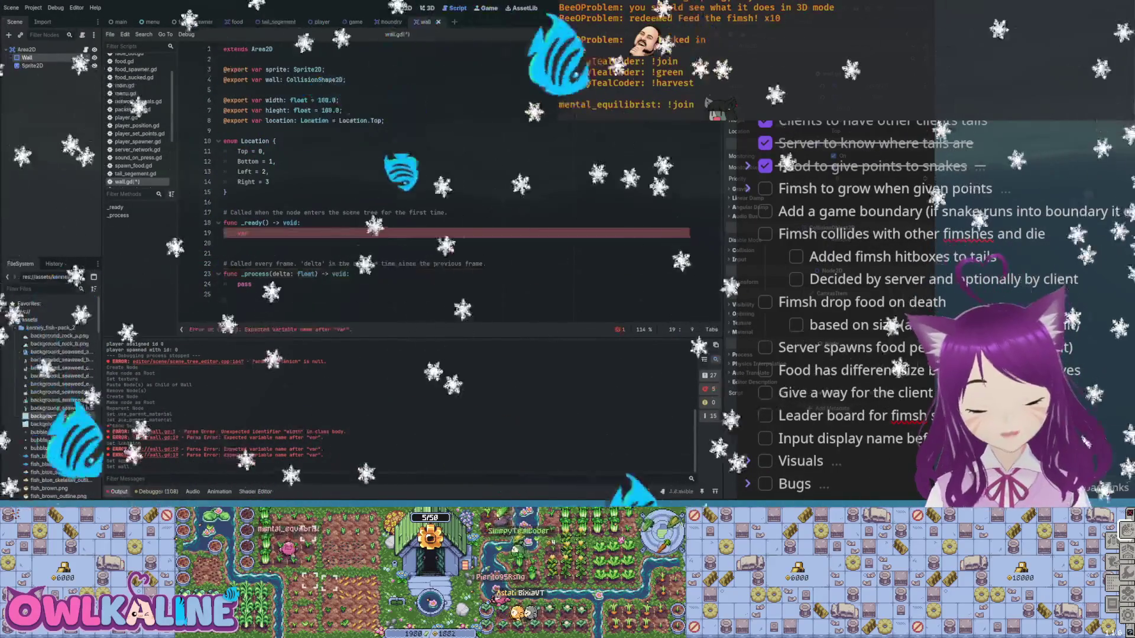
{"action": "type", "text": "texture_atlas = "}
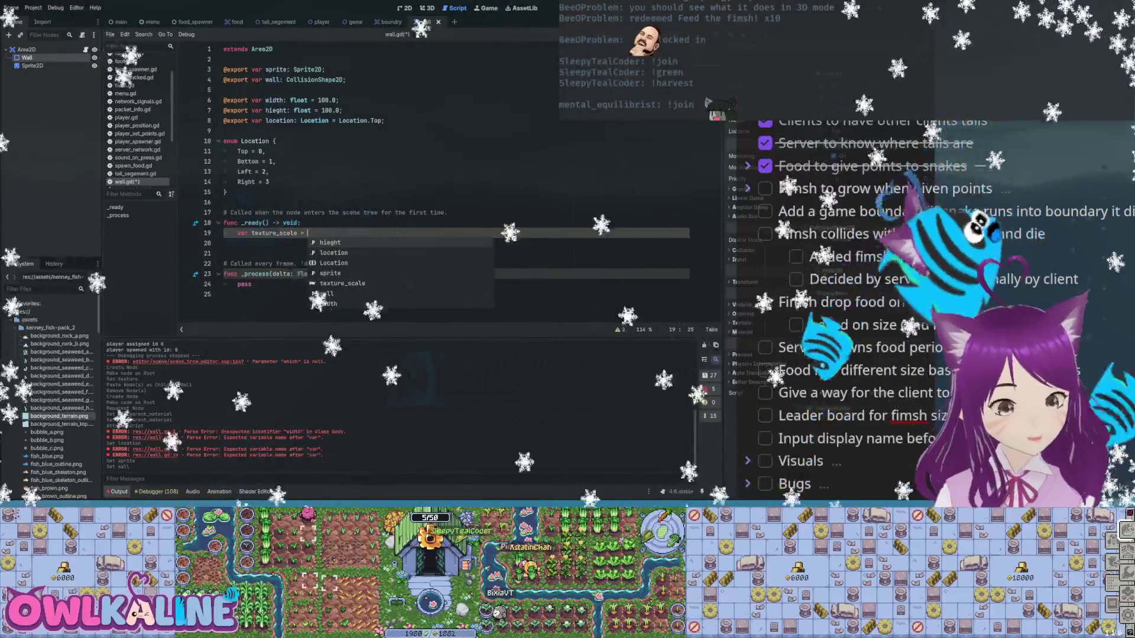
{"action": "type", "text": "spri"}
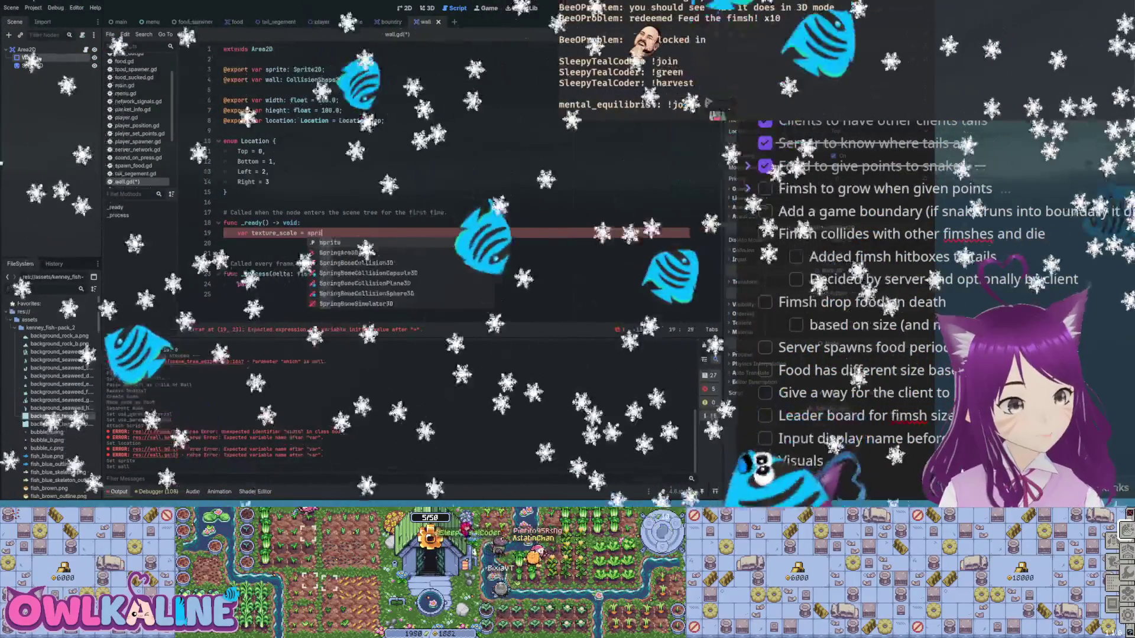
{"action": "type", "text": "te.texture."}
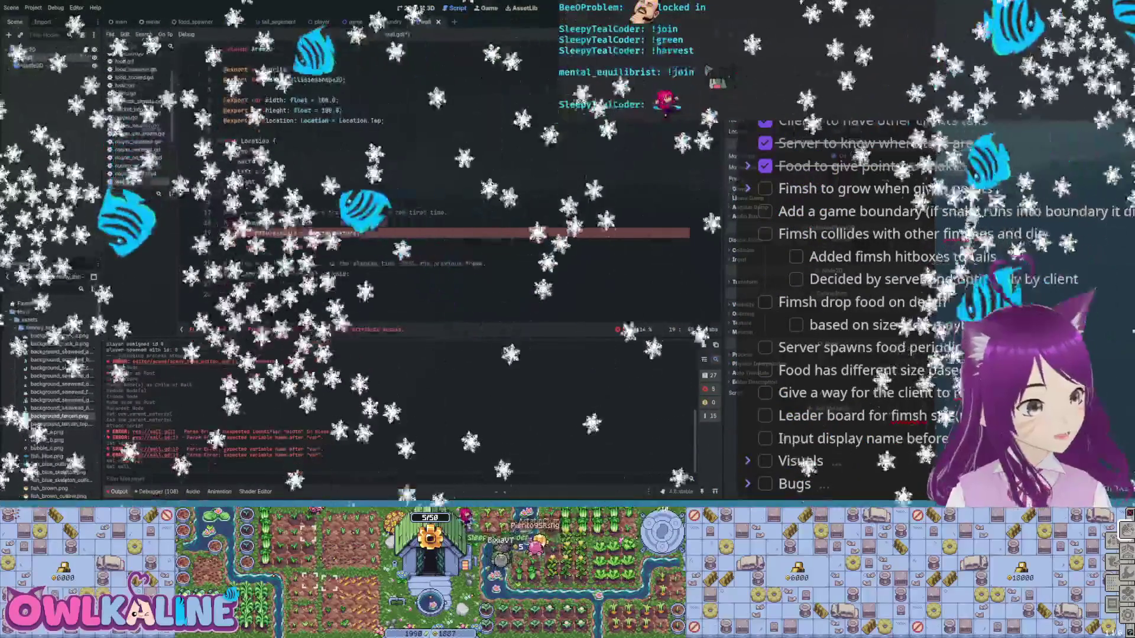
- Set texture_scale to 1 / sprite.texture.get_size() and save wall.gd
{"action": "key", "text": "Return"}
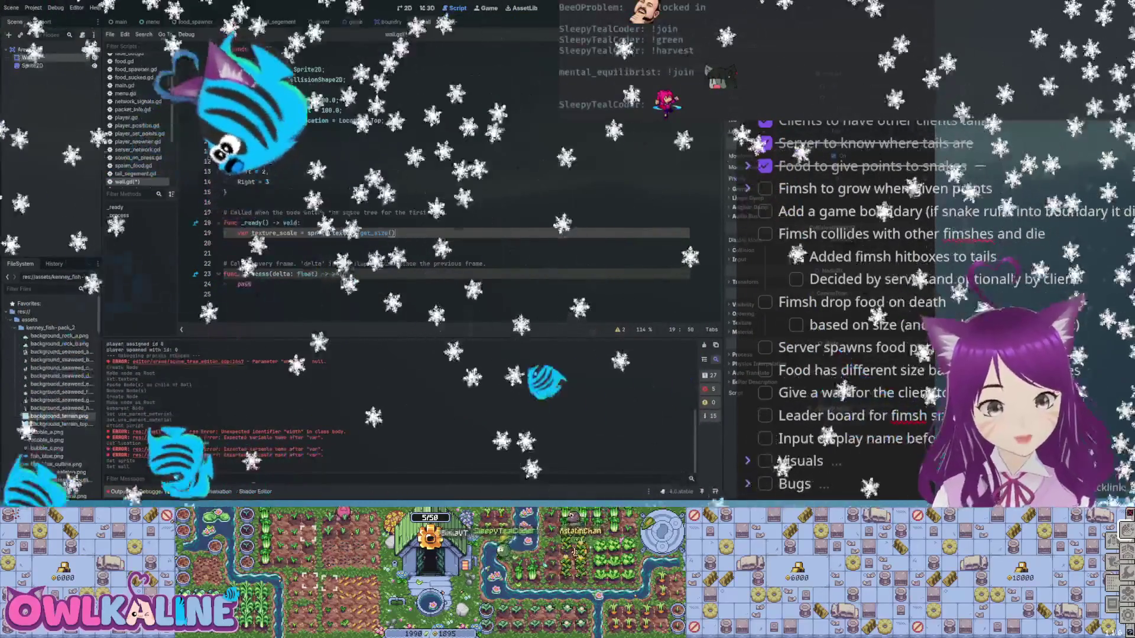
{"action": "left_click", "coordinate": [304, 233]}
{"action": "type", "text": "1 / "}
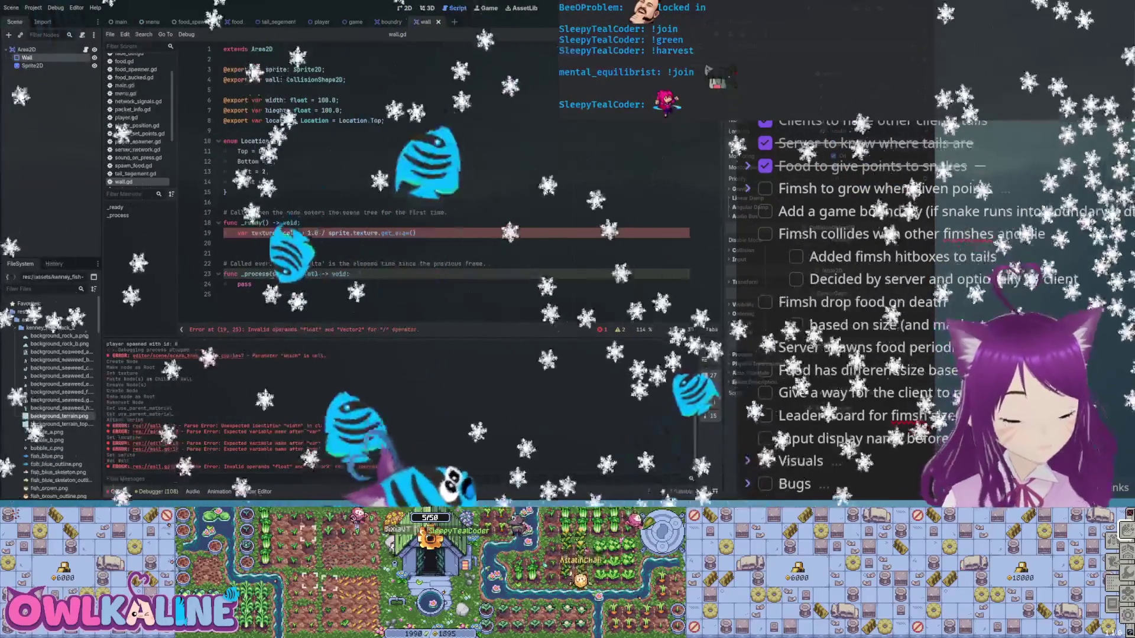
{"action": "type", "text": ";"}
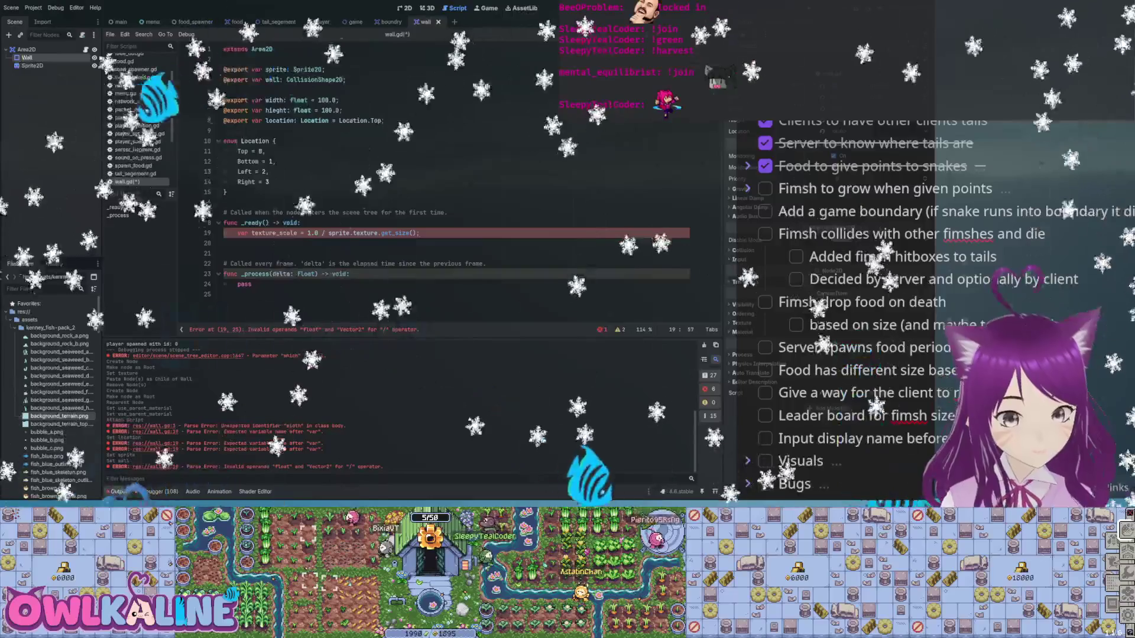
{"action": "key", "text": "ctrl+s"}
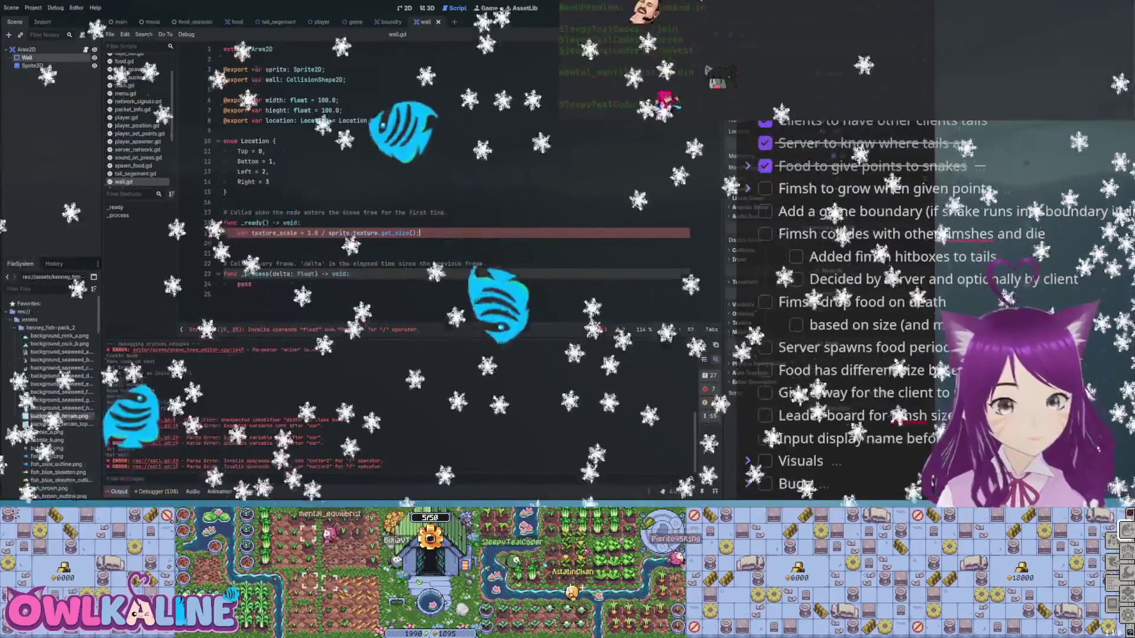
- Begin rewriting the texture_scale numerator as a Vector2
{"action": "left_click", "coordinate": [302, 233]}
{"action": "type", "text": "Vector"}
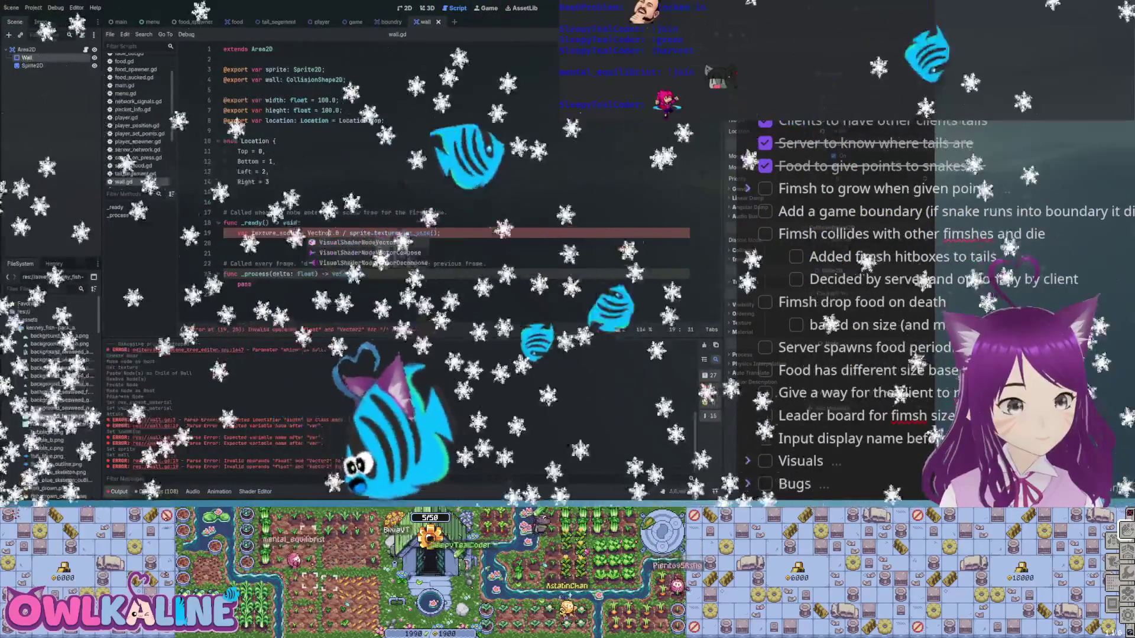
{"action": "type", "text": ";"}
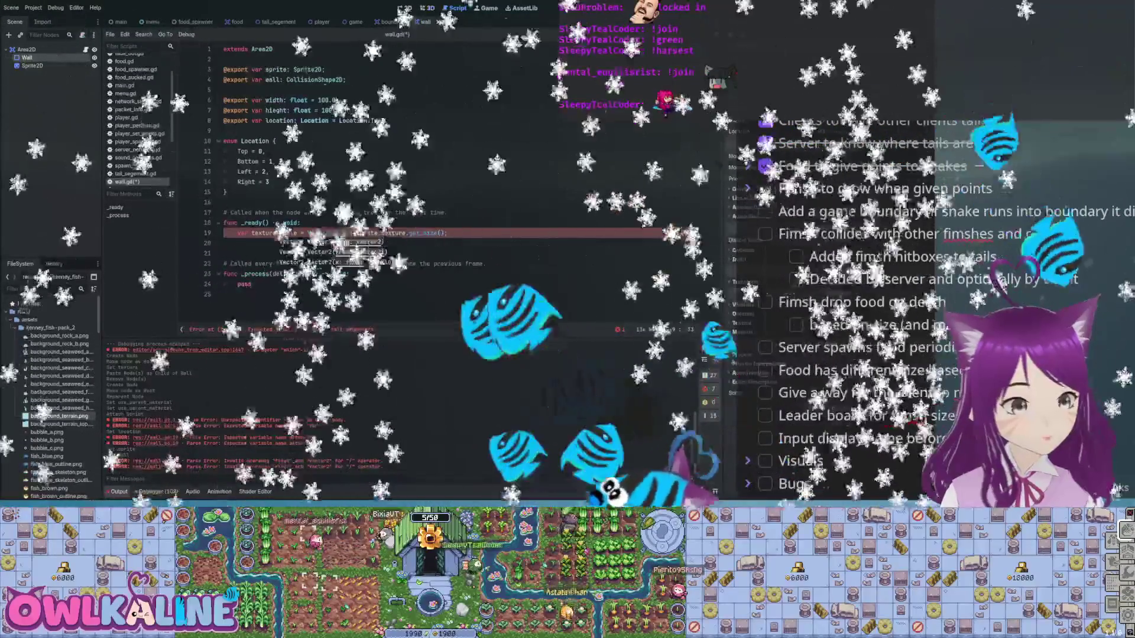
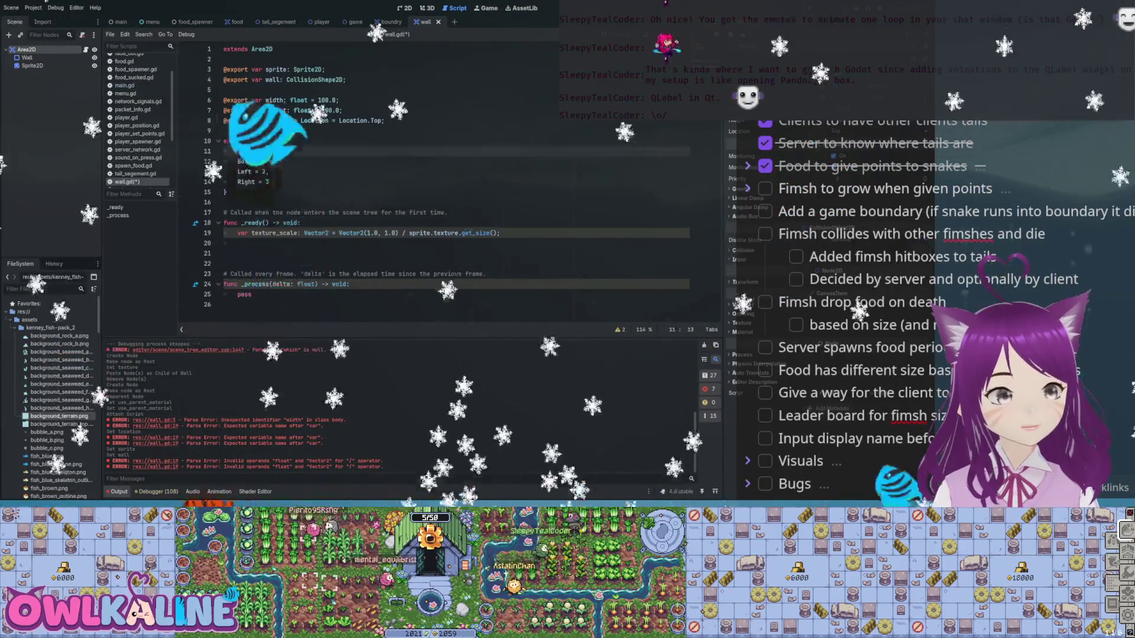
- Save wall.gd and run Fimshio with F5, starting one game instance as the server
{"action": "left_click", "coordinate": [276, 161]}
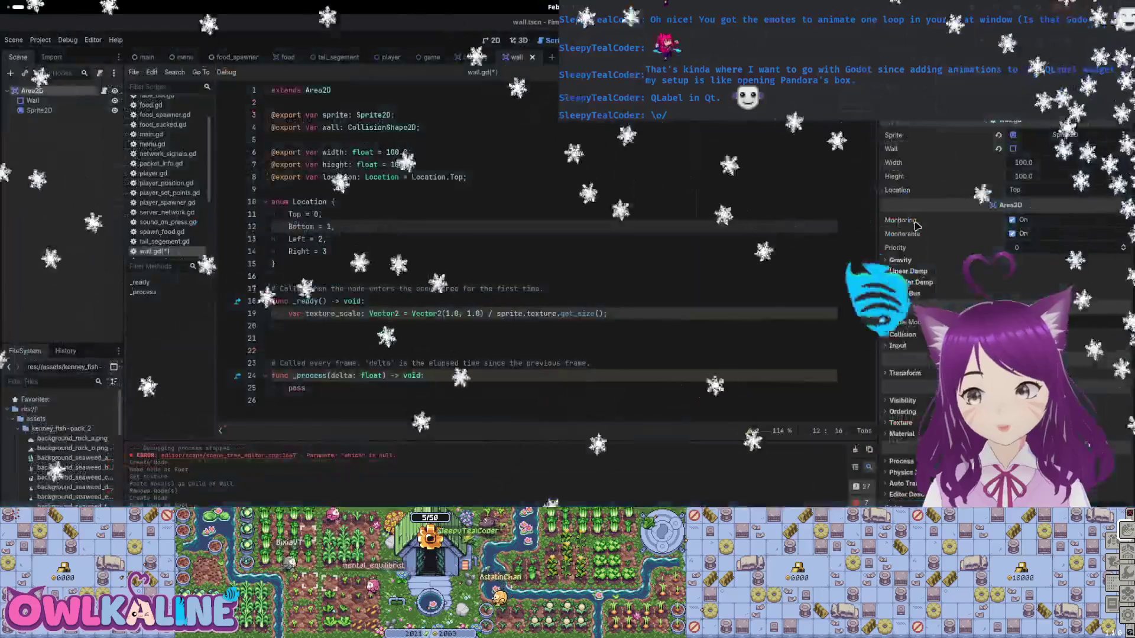
{"action": "key", "text": "F5"}
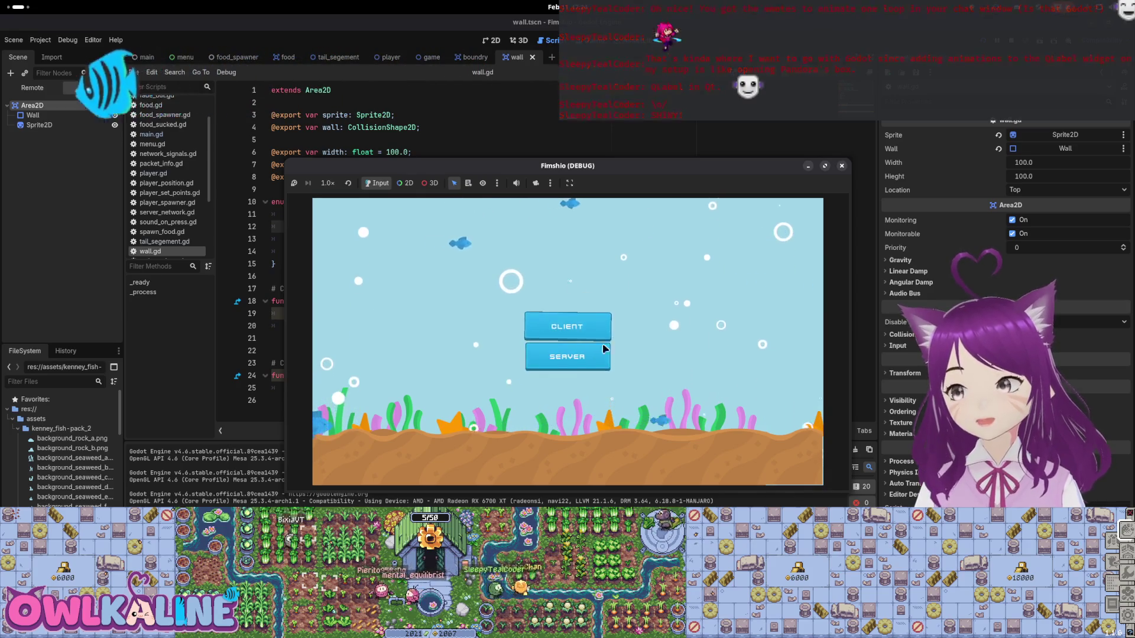
{"action": "left_click", "coordinate": [600, 364]}
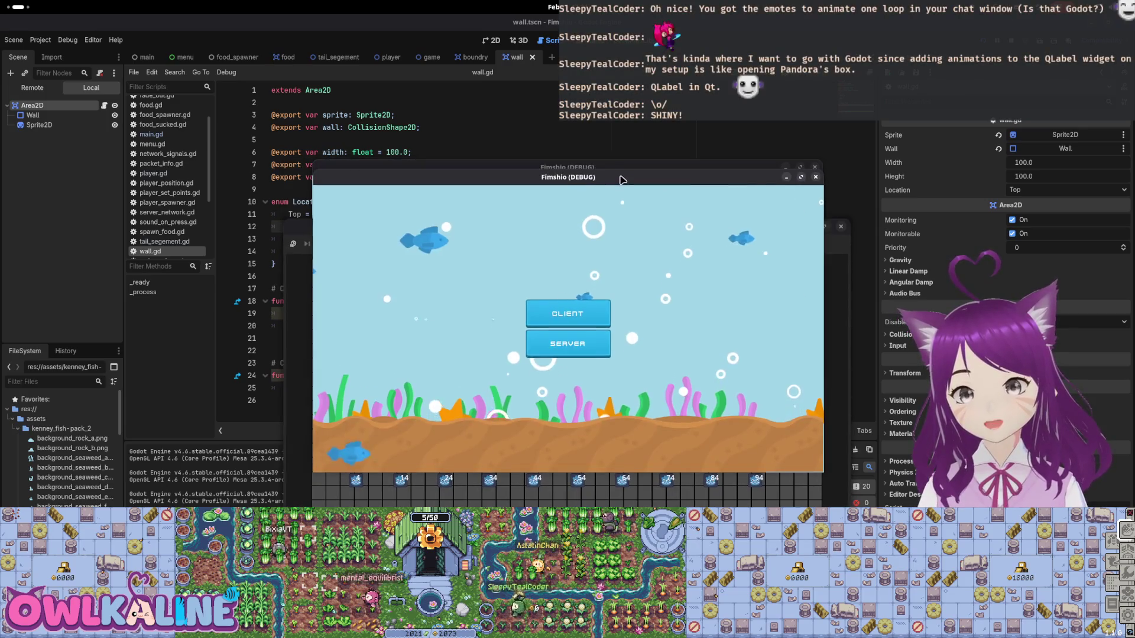
- Try joining from the second instance as a client, then close the debug game window
{"action": "left_click", "coordinate": [577, 328]}
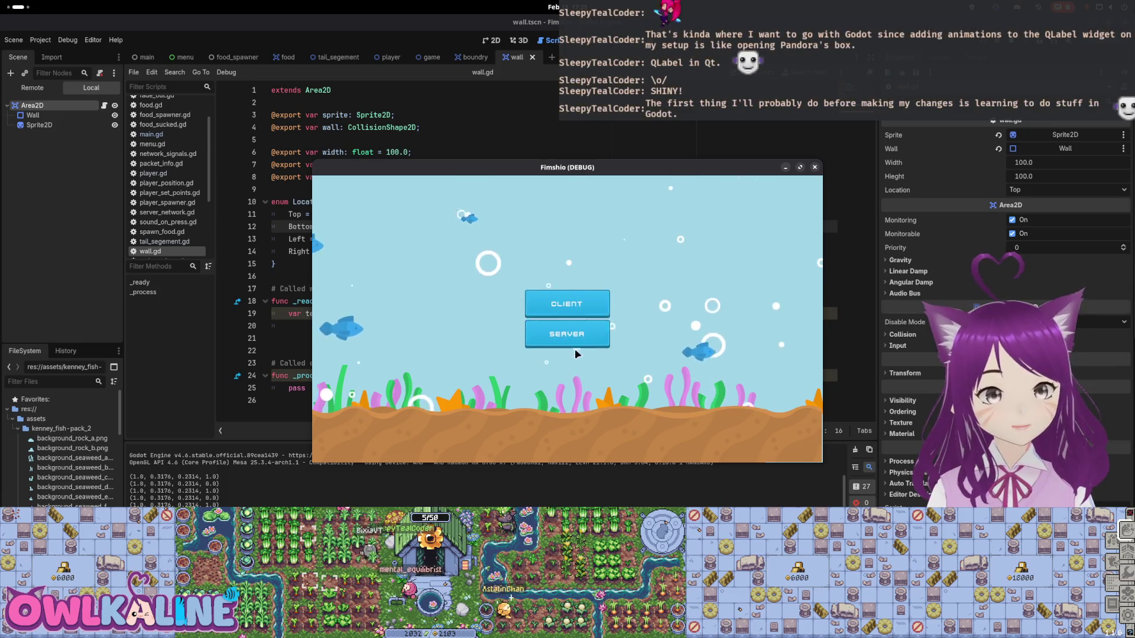
{"action": "left_click", "coordinate": [570, 305]}
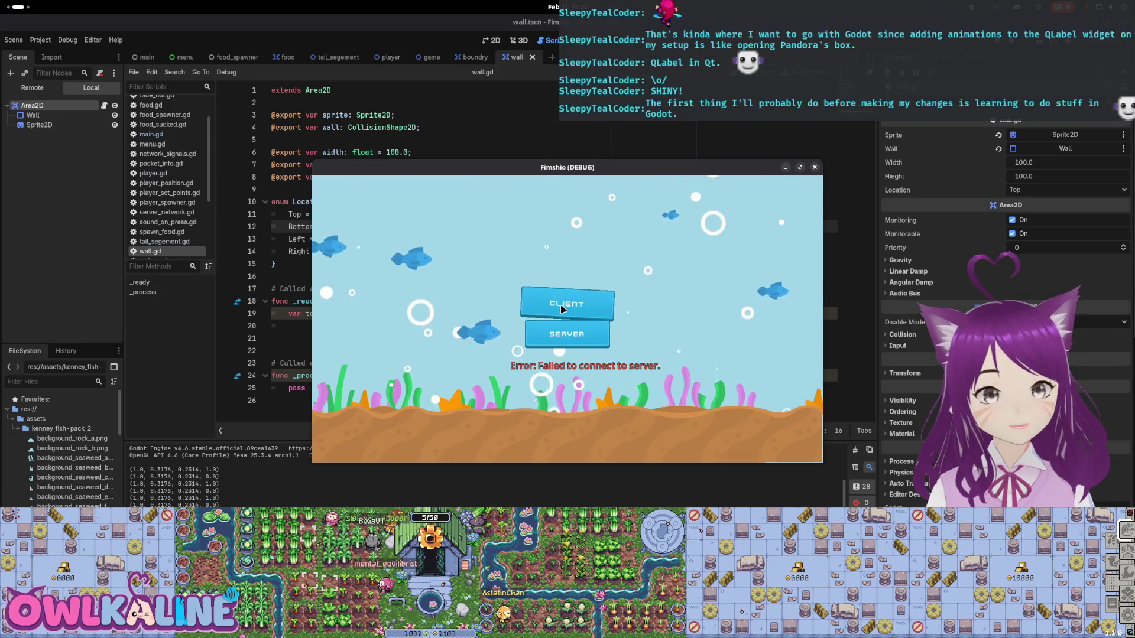
{"action": "mouse_move", "coordinate": [569, 168]}
{"action": "left_mouse_down"}
{"action": "mouse_move", "coordinate": [551, 178]}
{"action": "mouse_move", "coordinate": [568, 194]}
{"action": "left_mouse_up"}
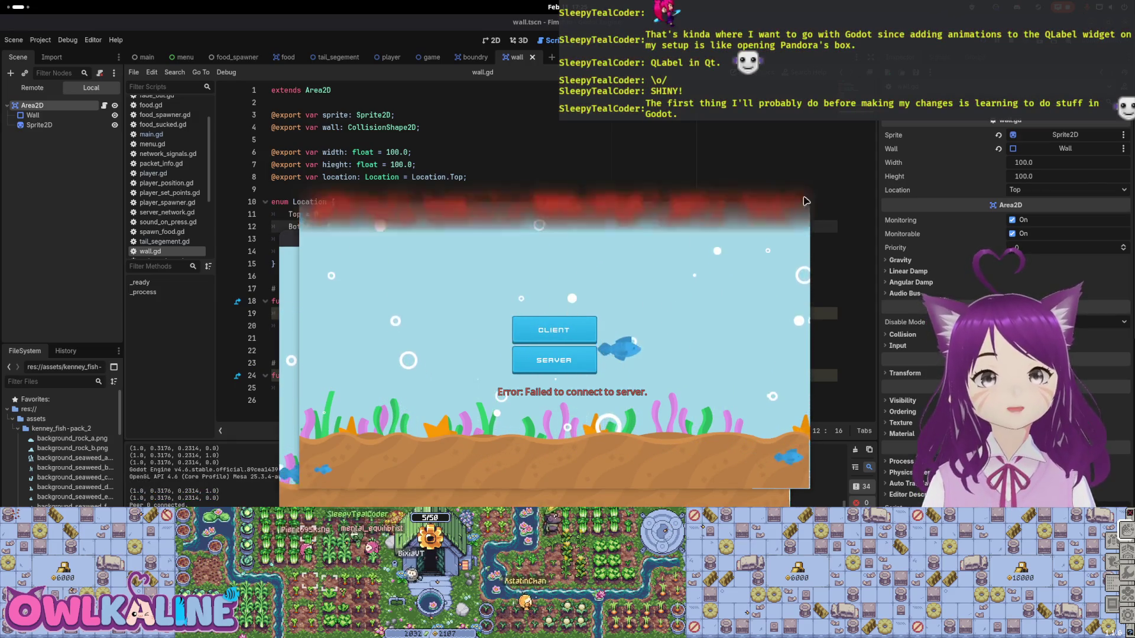
{"action": "left_click", "coordinate": [801, 194]}
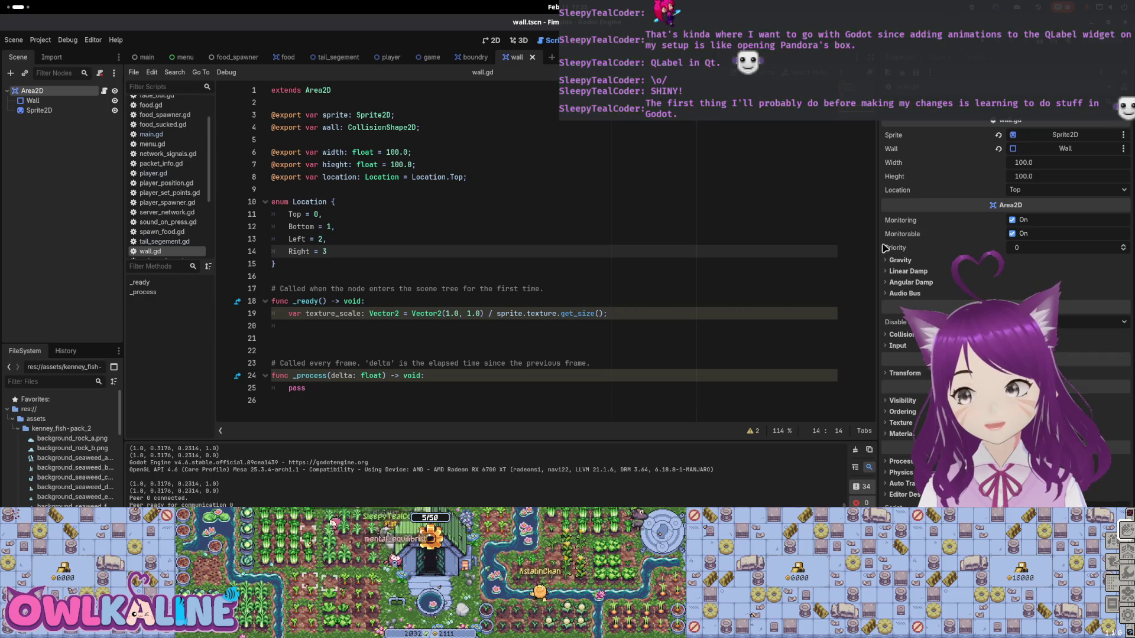
- Restore the editor window, inspect the Wall and Area2D nodes, and select export lines 3–4
{"action": "mouse_move", "coordinate": [559, 21]}
{"action": "left_mouse_down"}
{"action": "mouse_move", "coordinate": [558, 332]}
{"action": "mouse_move", "coordinate": [641, 8]}
{"action": "mouse_move", "coordinate": [642, 22]}
{"action": "left_mouse_up"}
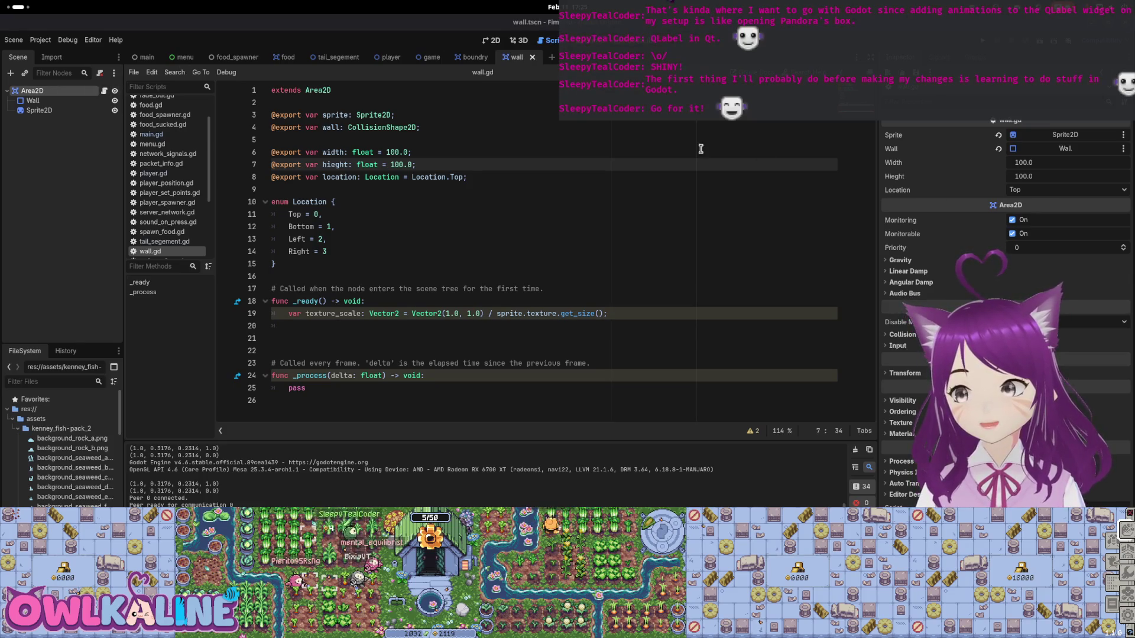
{"action": "left_click", "coordinate": [42, 101]}
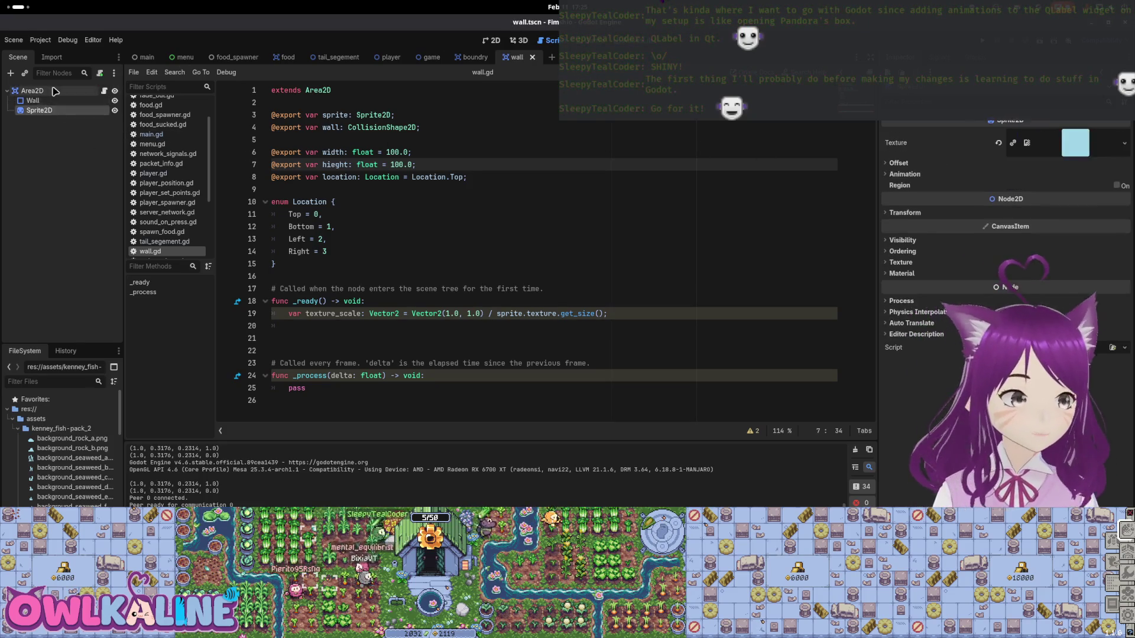
{"action": "left_click", "coordinate": [55, 91]}
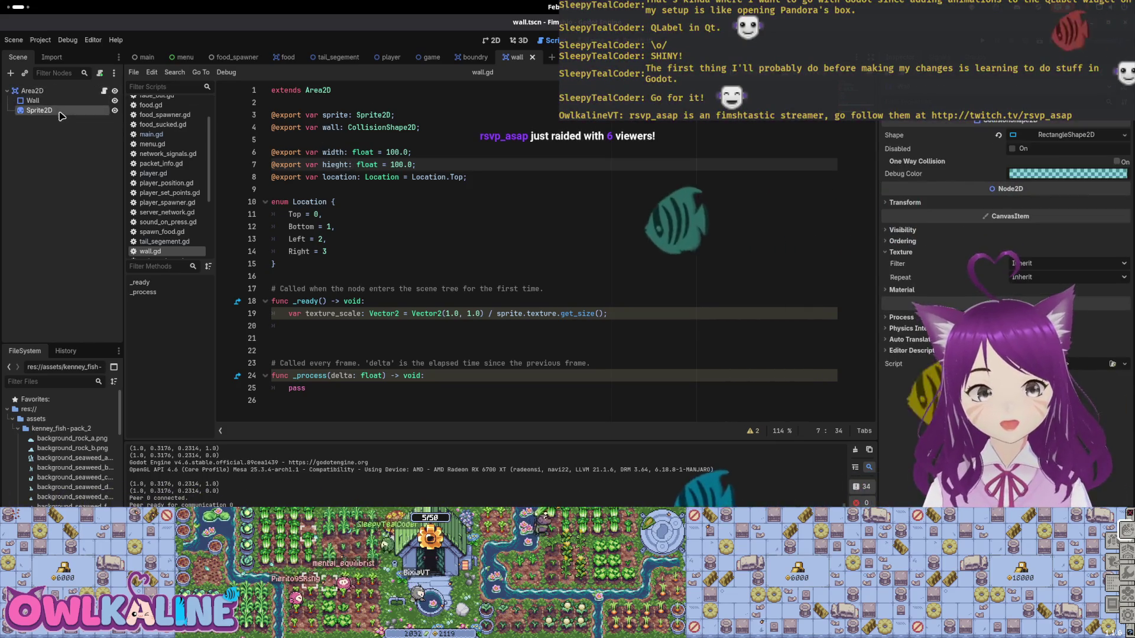
{"action": "left_click", "coordinate": [35, 91]}
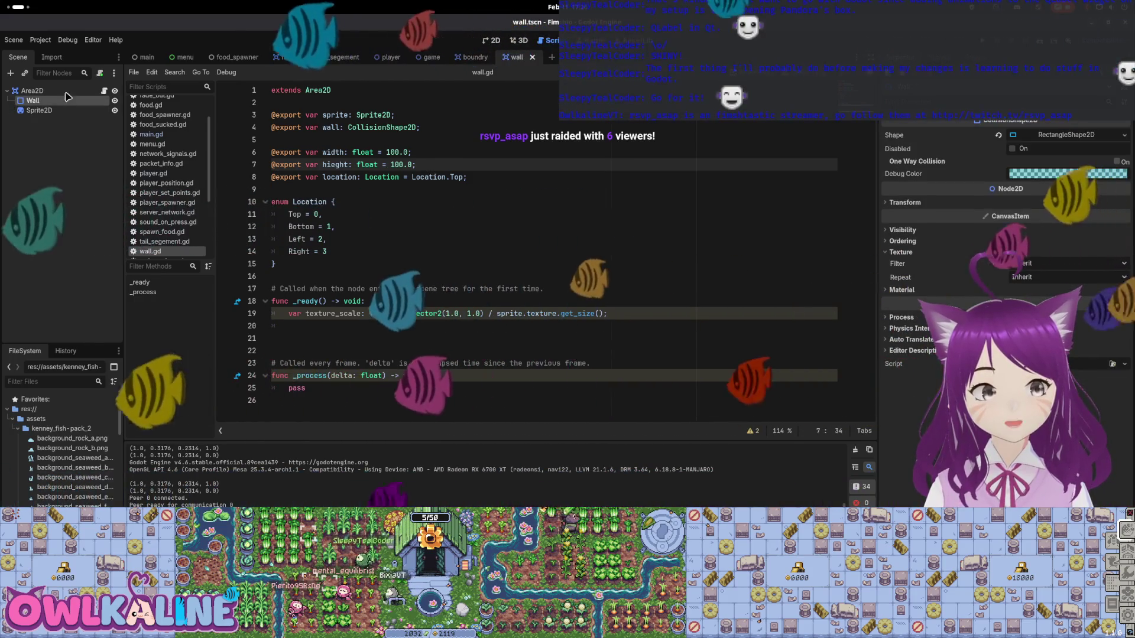
{"action": "key", "text": "shift+Up"}
{"action": "key", "text": "shift+Up"}
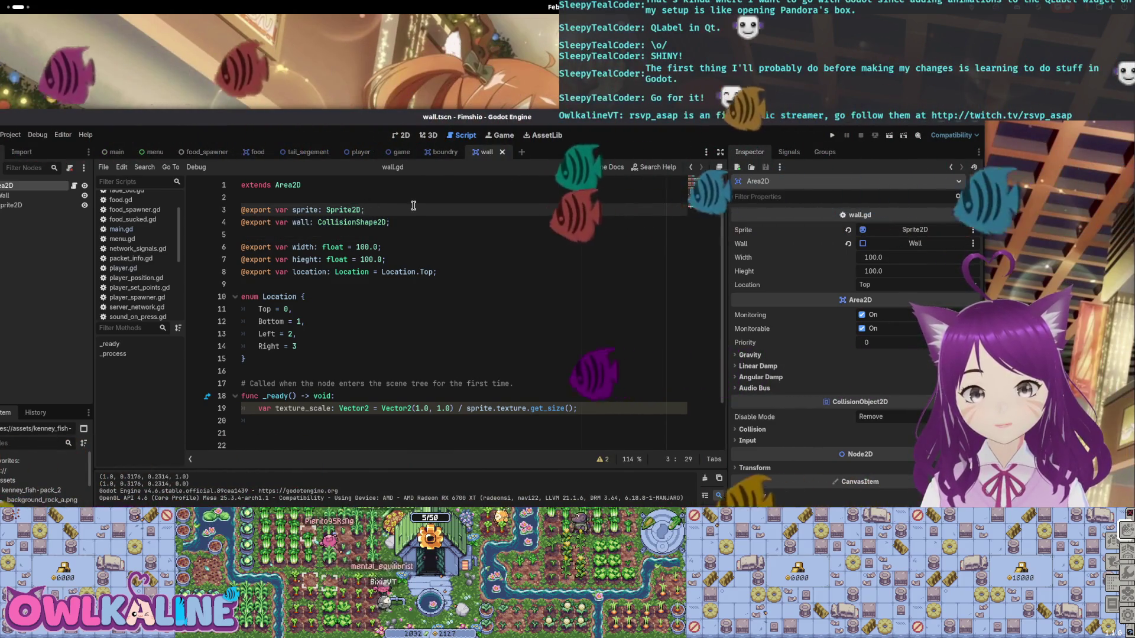
- Remove the unfinished assignment from line 3 of wall.gd and save the script
{"action": "type", "text": "= $"}
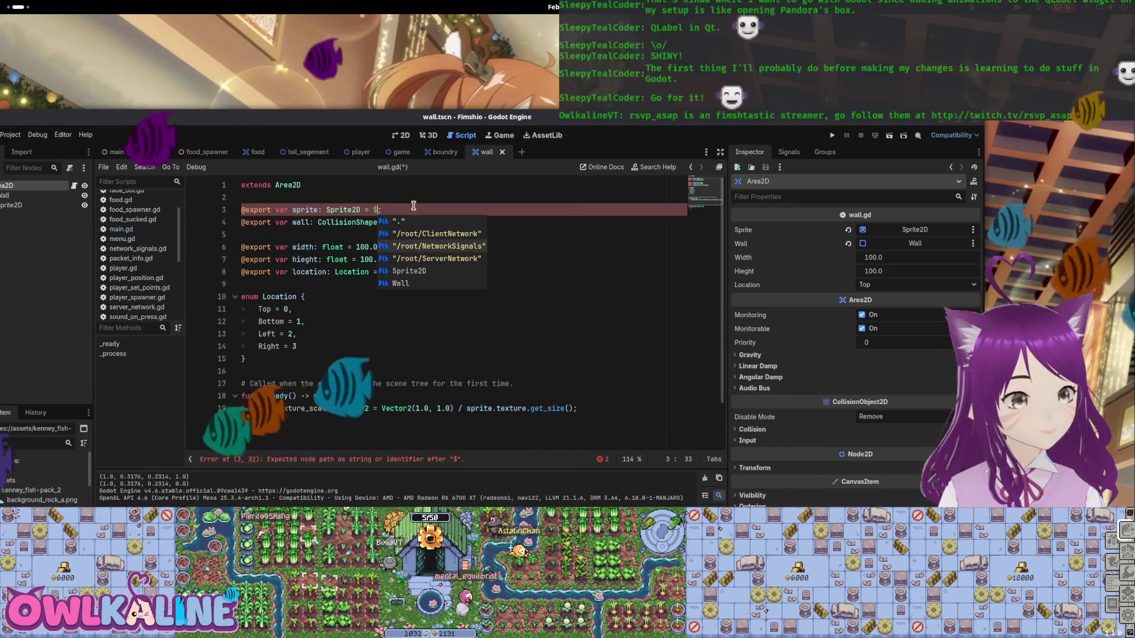
{"action": "key", "text": "BackSpace"}
{"action": "key", "text": "BackSpace"}
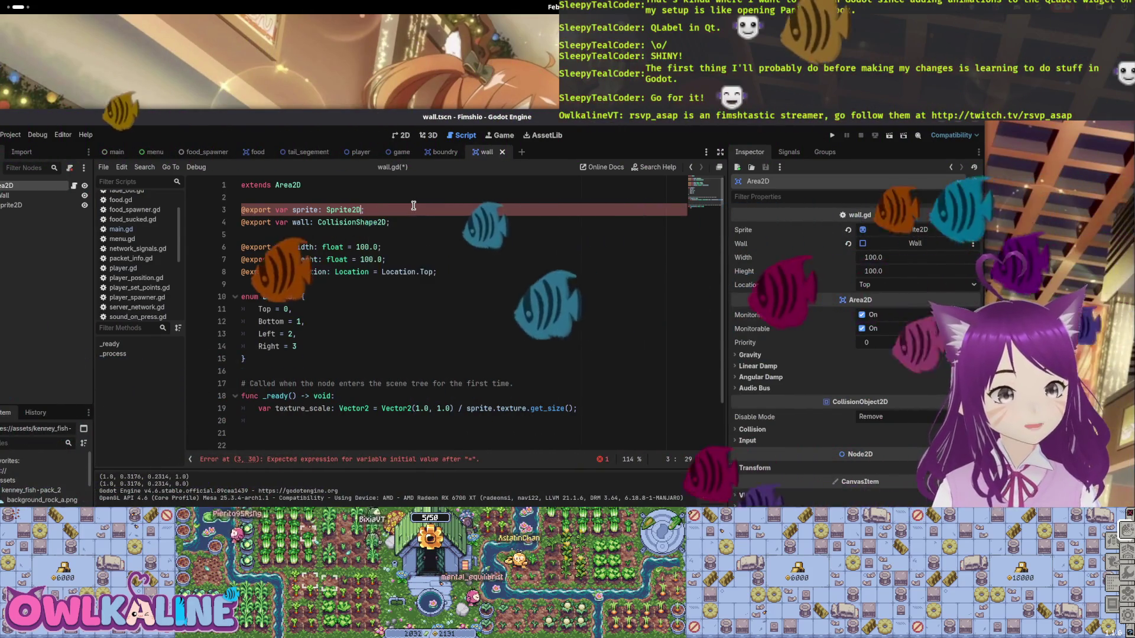
{"action": "key", "text": "End"}
{"action": "key", "text": "ctrl+s"}
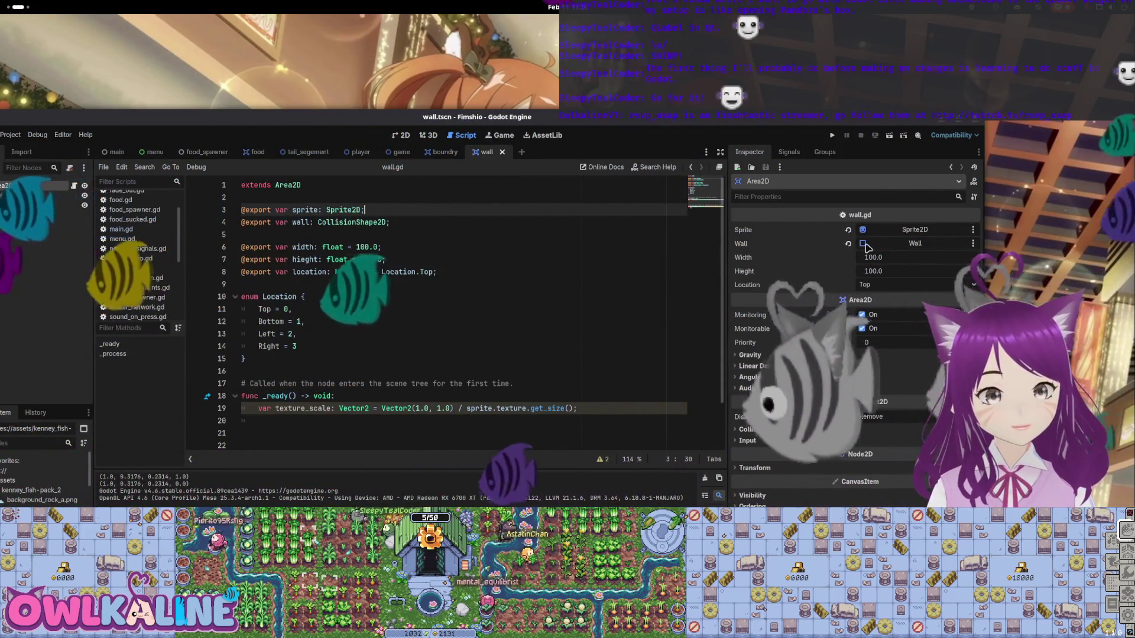
- Place the caret on the wall export line, maximize the editor, and open the window overview
{"action": "left_click_drag", "start_coordinate": [747, 121], "coordinate": [722, 131]}
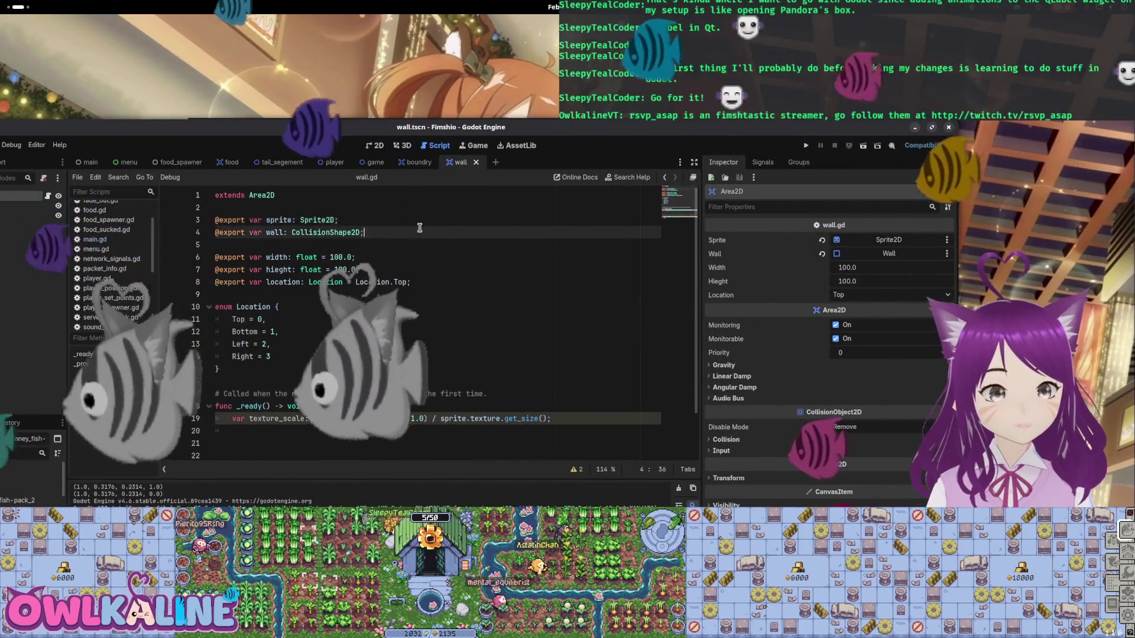
{"action": "left_click", "coordinate": [415, 235]}
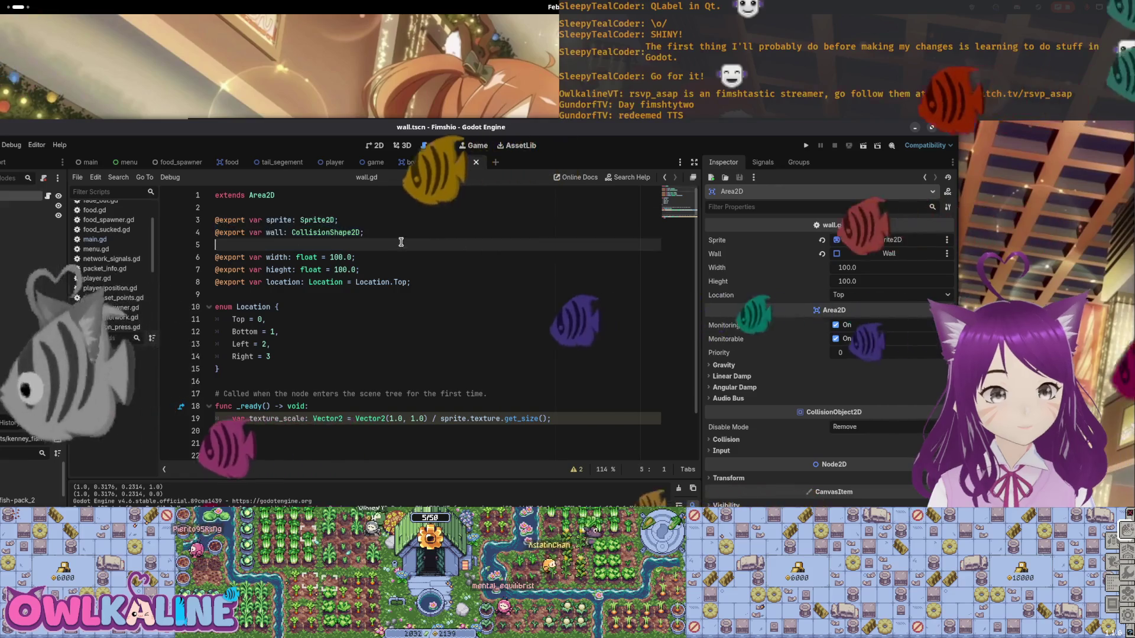
{"action": "key", "text": "super+Up"}
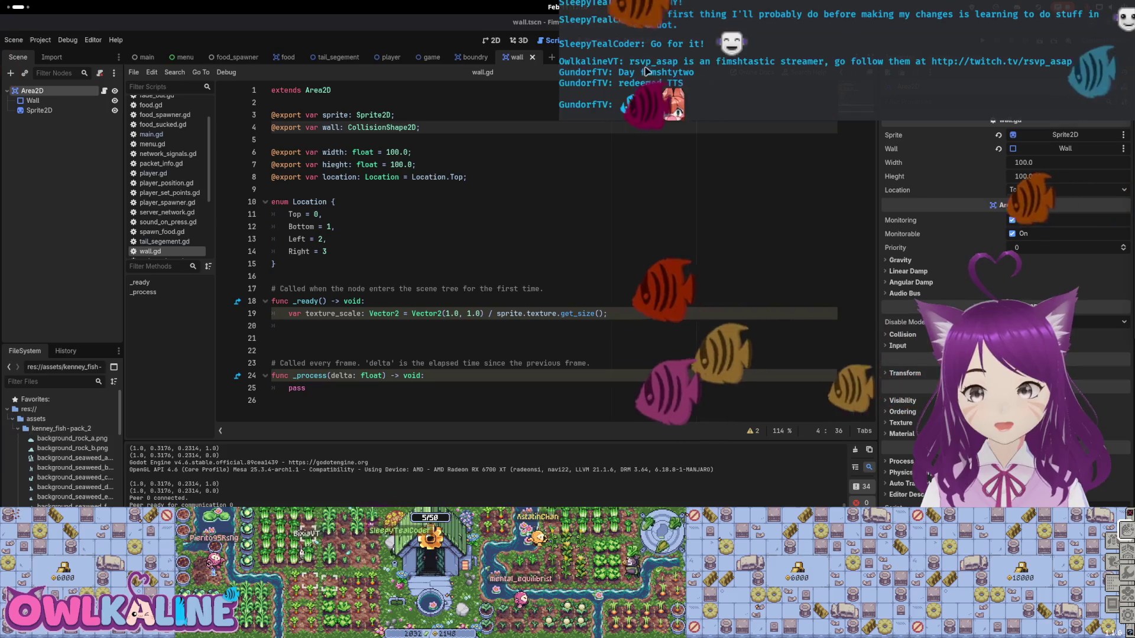
{"action": "mouse_move", "coordinate": [0, 0]}
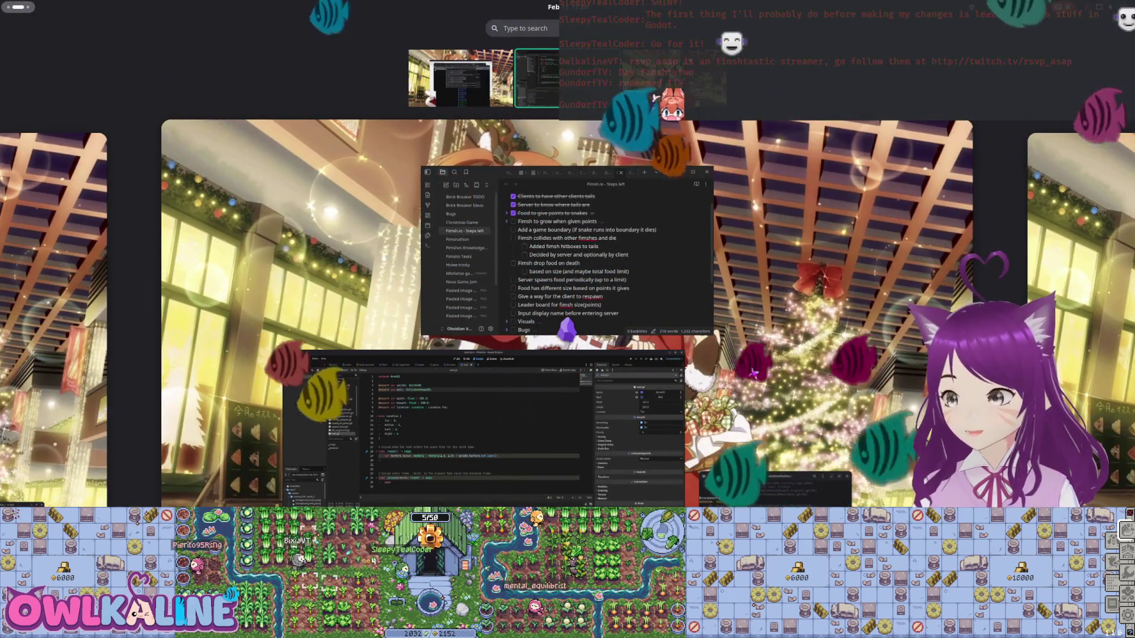
- Return to wall.gd at line 20 in _ready, then switch to the boundry scene
{"action": "key", "text": "Escape"}
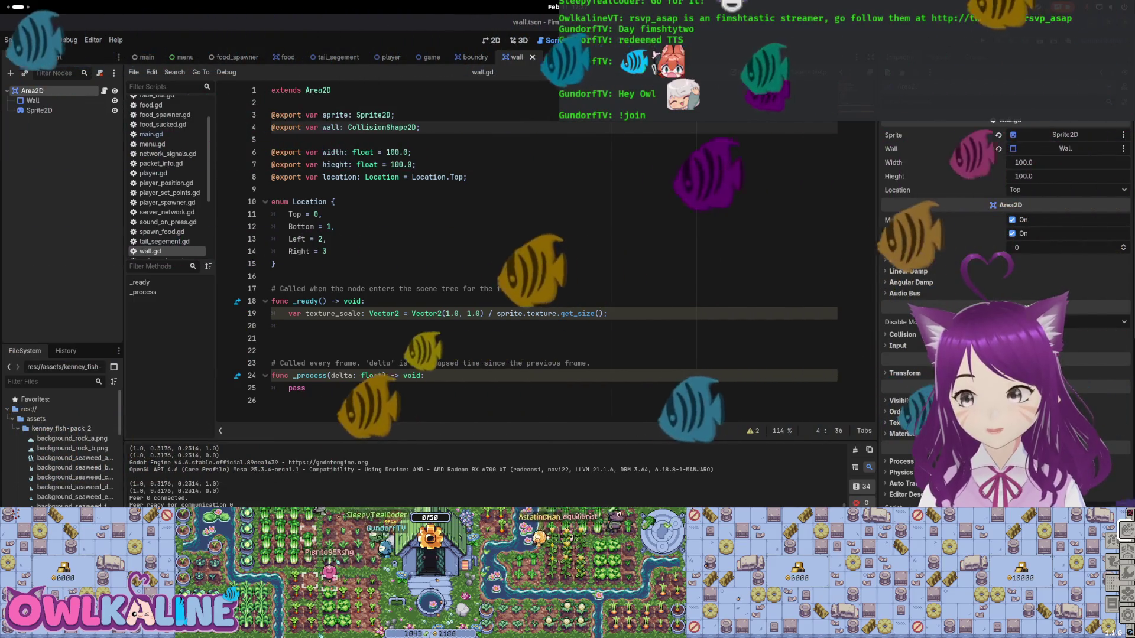
{"action": "key", "text": "super"}
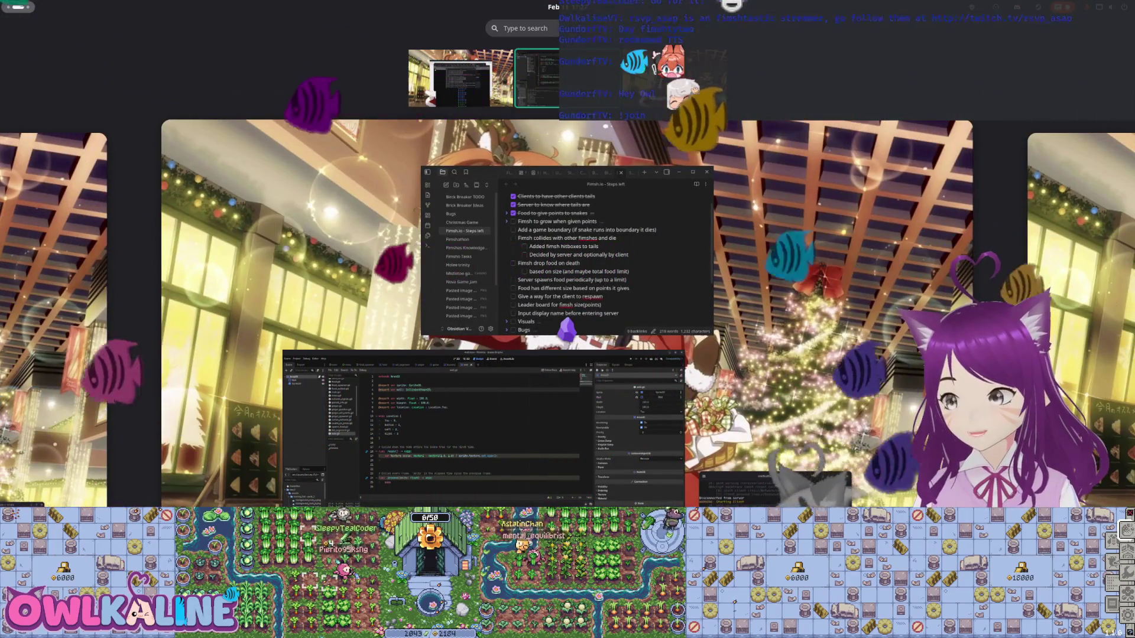
{"action": "left_click", "coordinate": [547, 367]}
{"action": "left_click", "coordinate": [547, 324]}
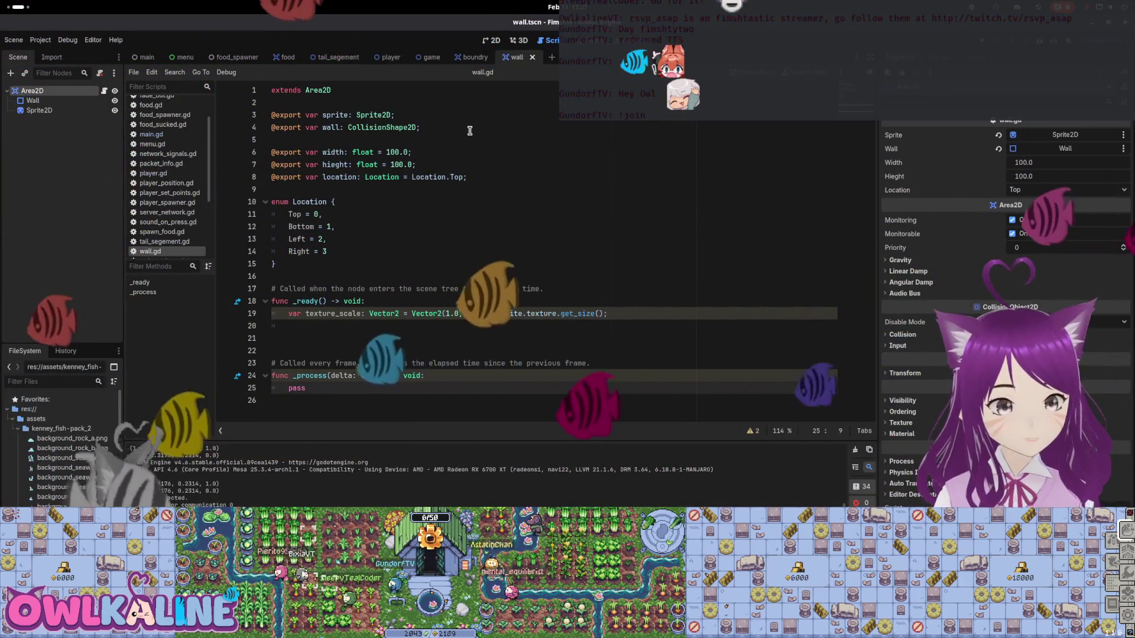
{"action": "left_click", "coordinate": [473, 56]}
- Switch via the game scene to the player scene and scroll down through player.gd
{"action": "left_click", "coordinate": [423, 59]}
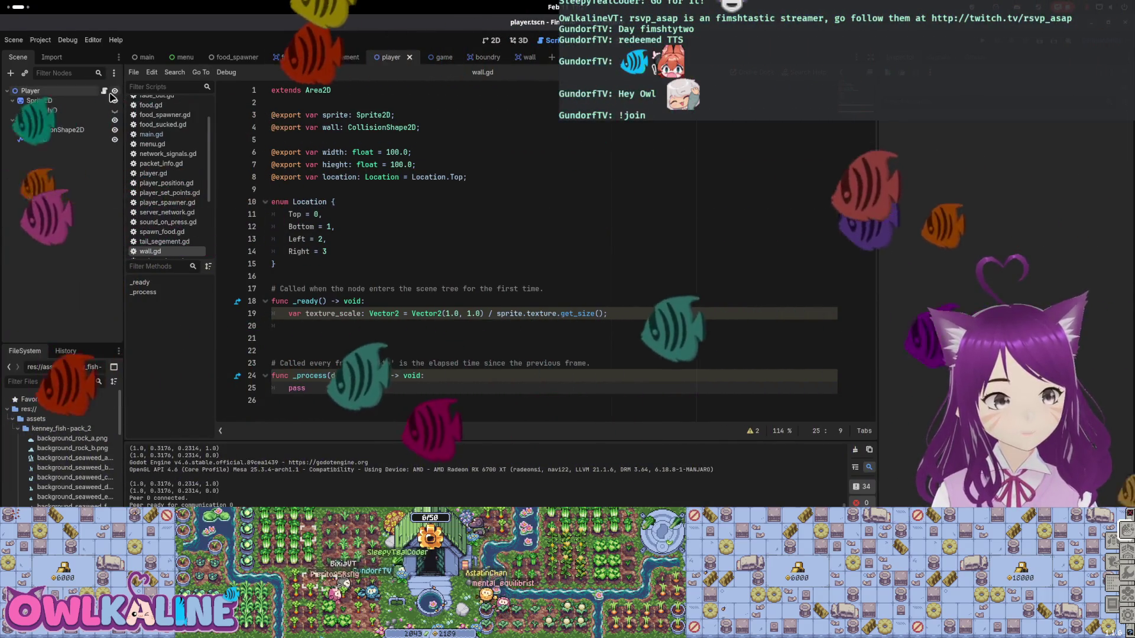
{"action": "left_click", "coordinate": [391, 57]}
{"action": "scroll", "coordinate": [362, 216], "scroll_direction": "down", "scroll_amount": 14}
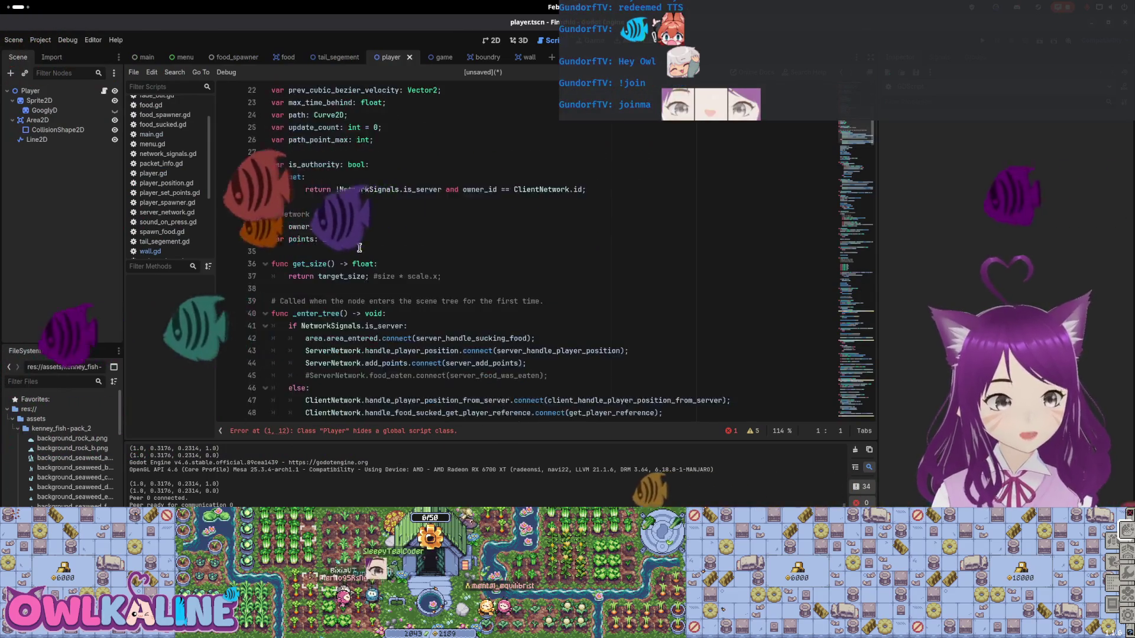
{"action": "scroll", "coordinate": [331, 267], "scroll_direction": "down", "scroll_amount": 3}
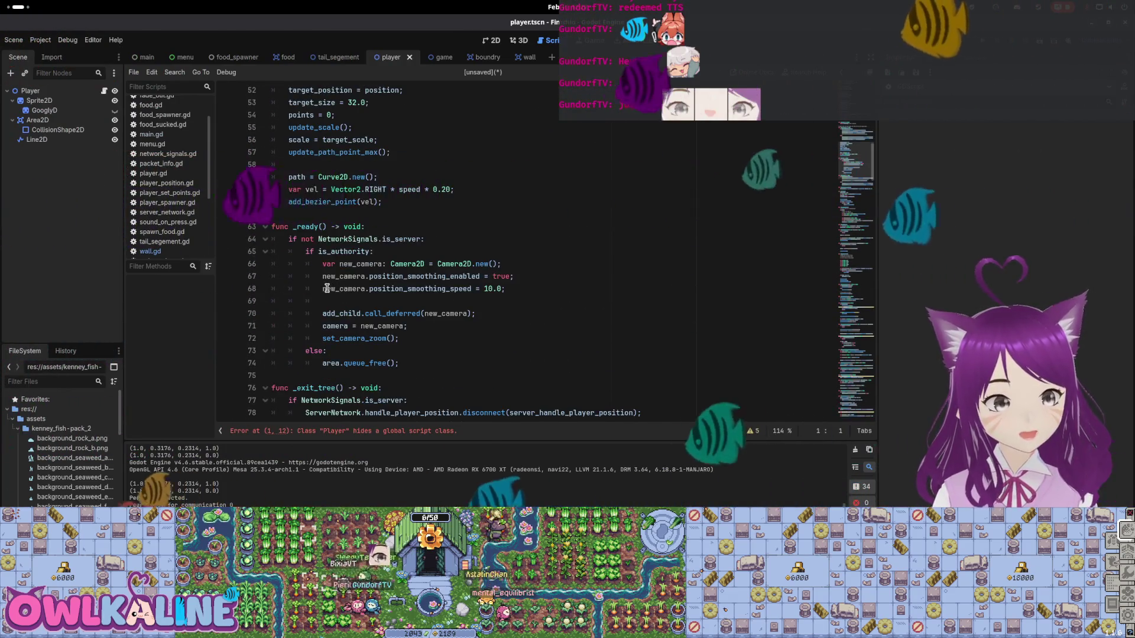
- Inspect the Camera2D code on lines 66–68 and the set_camera_zoom function below
{"action": "left_click", "coordinate": [385, 264]}
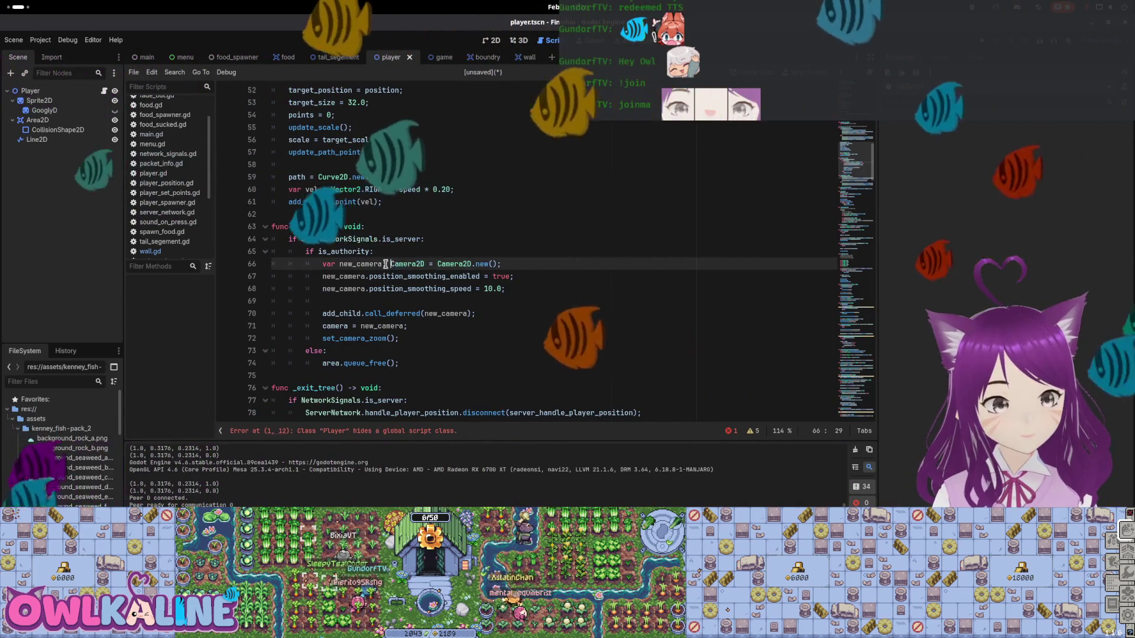
{"action": "double_click", "coordinate": [405, 263]}
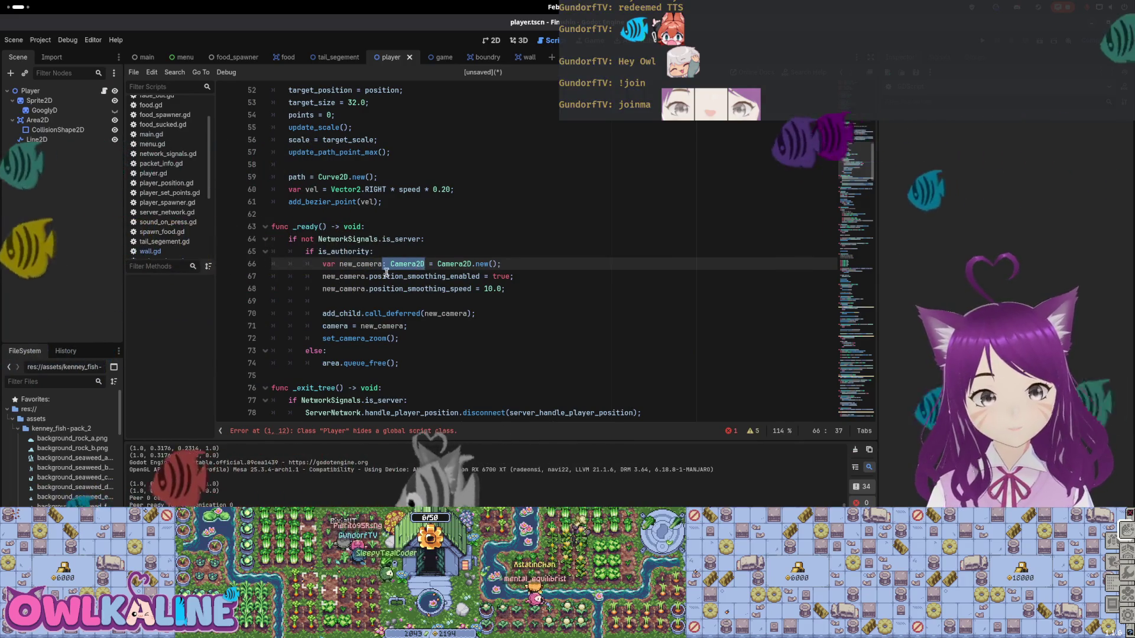
{"action": "left_click", "coordinate": [391, 264]}
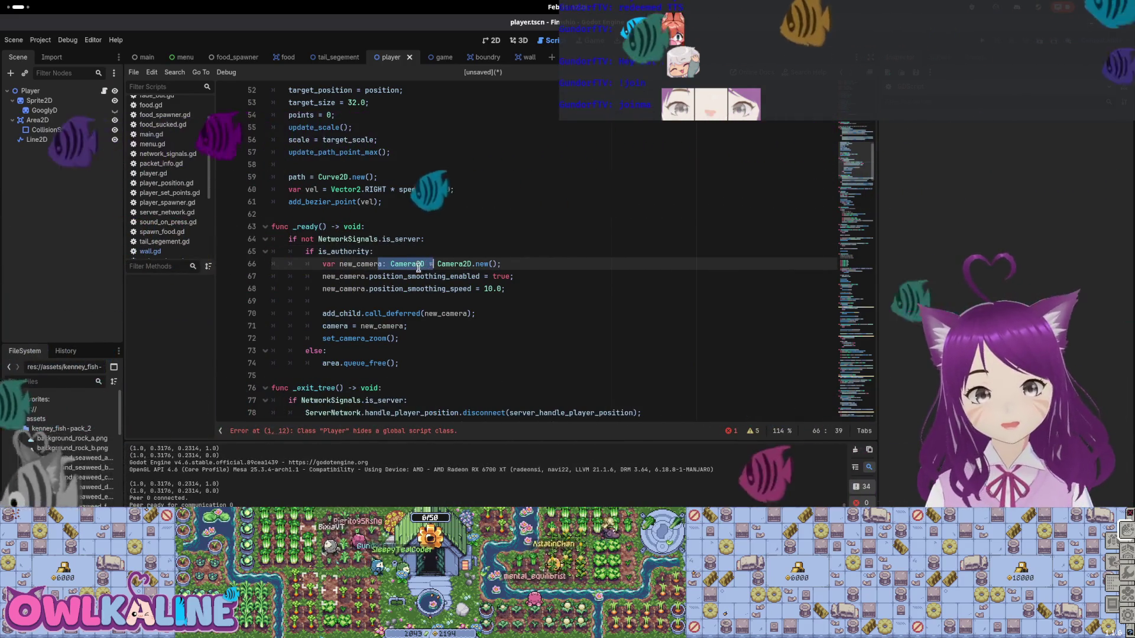
{"action": "left_click", "coordinate": [403, 276]}
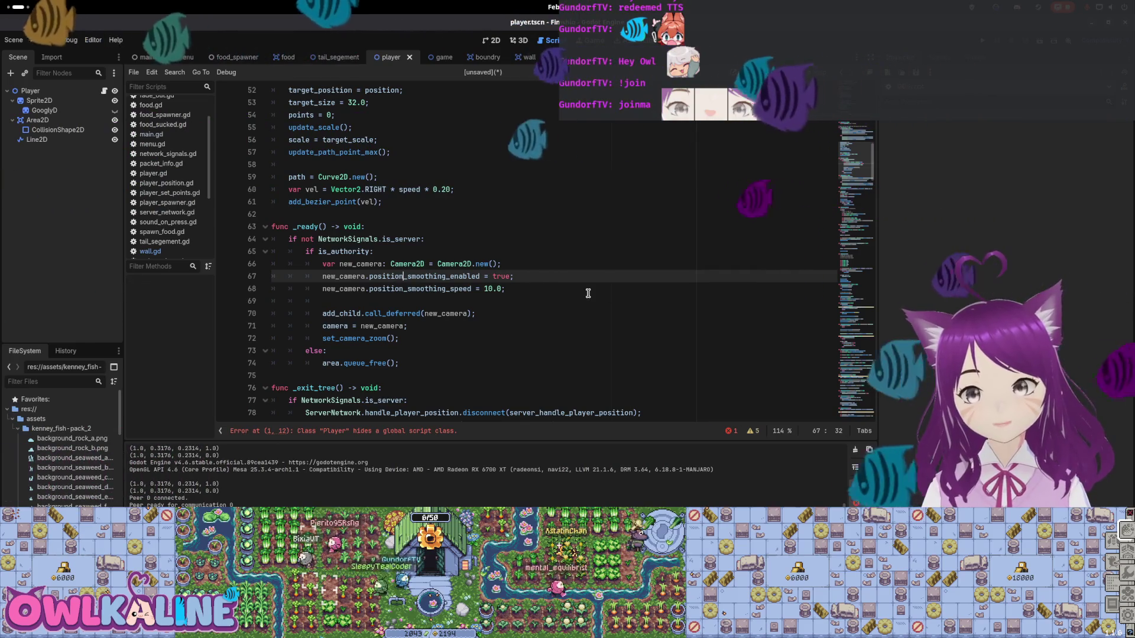
{"action": "scroll", "coordinate": [588, 293], "scroll_direction": "up", "scroll_amount": 3}
{"action": "left_click", "coordinate": [408, 302]}
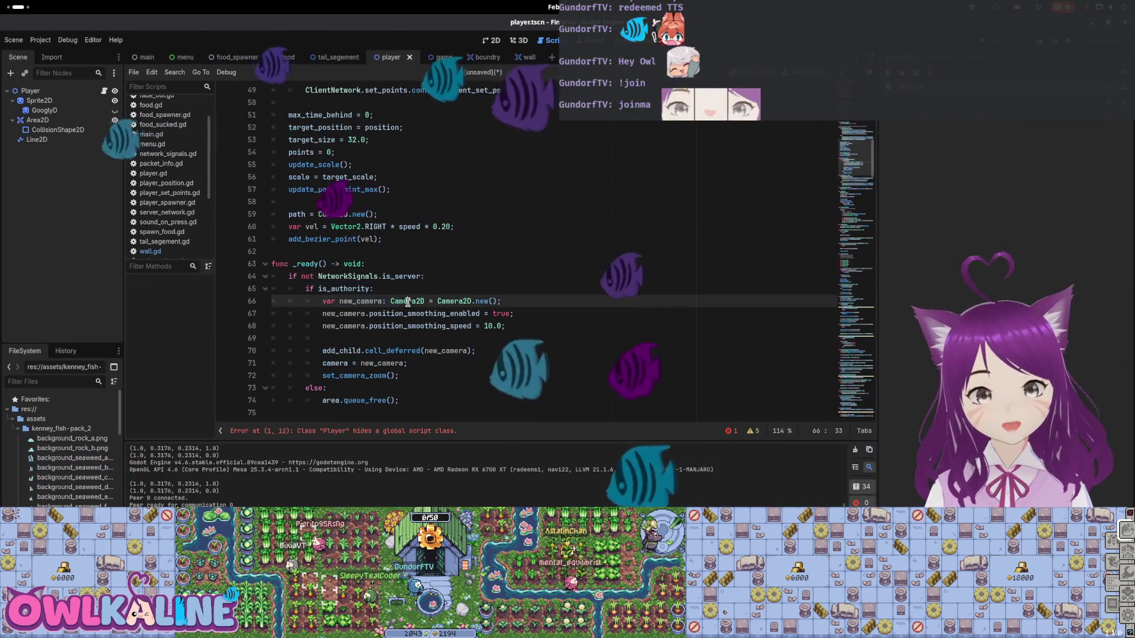
{"action": "left_click", "coordinate": [424, 326]}
{"action": "scroll", "coordinate": [413, 326], "scroll_direction": "down", "scroll_amount": 15}
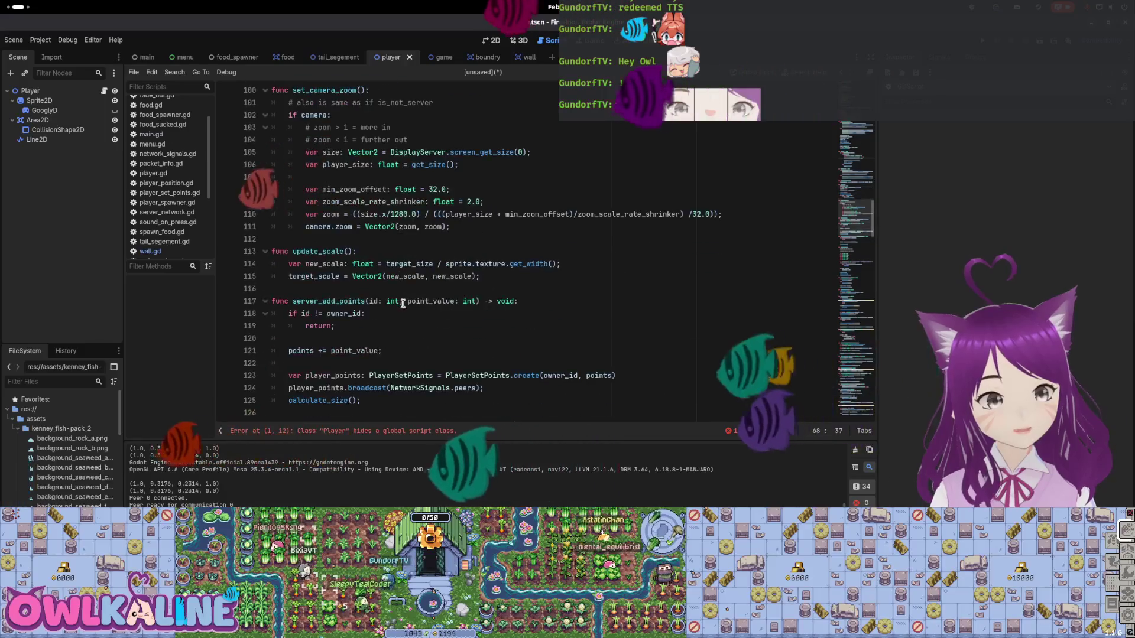
{"action": "scroll", "coordinate": [403, 303], "scroll_direction": "down", "scroll_amount": 9}
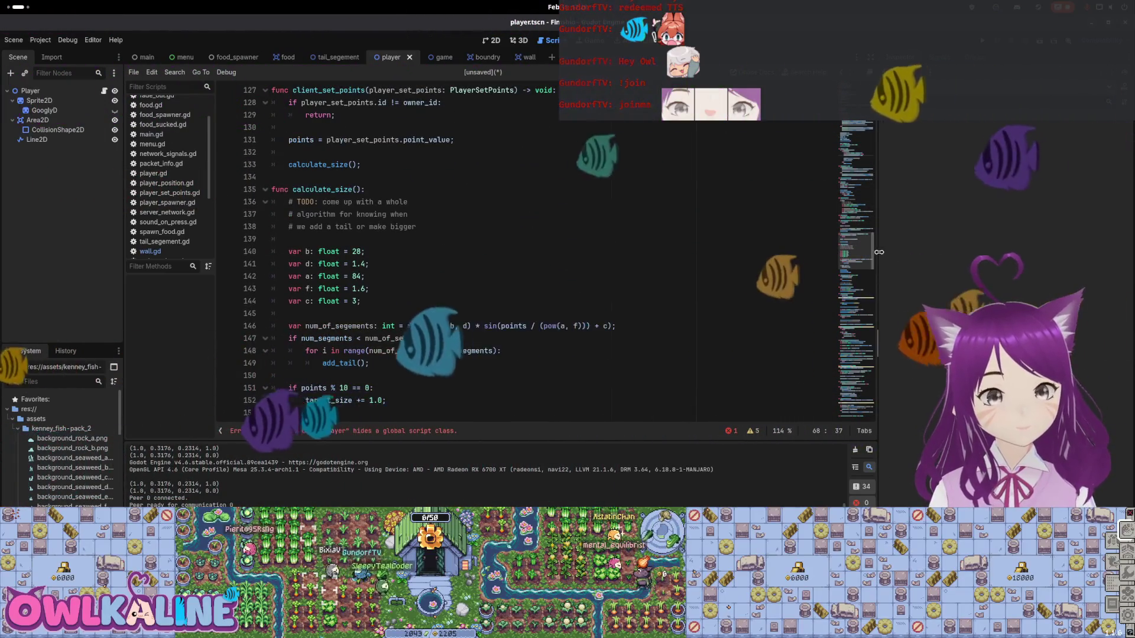